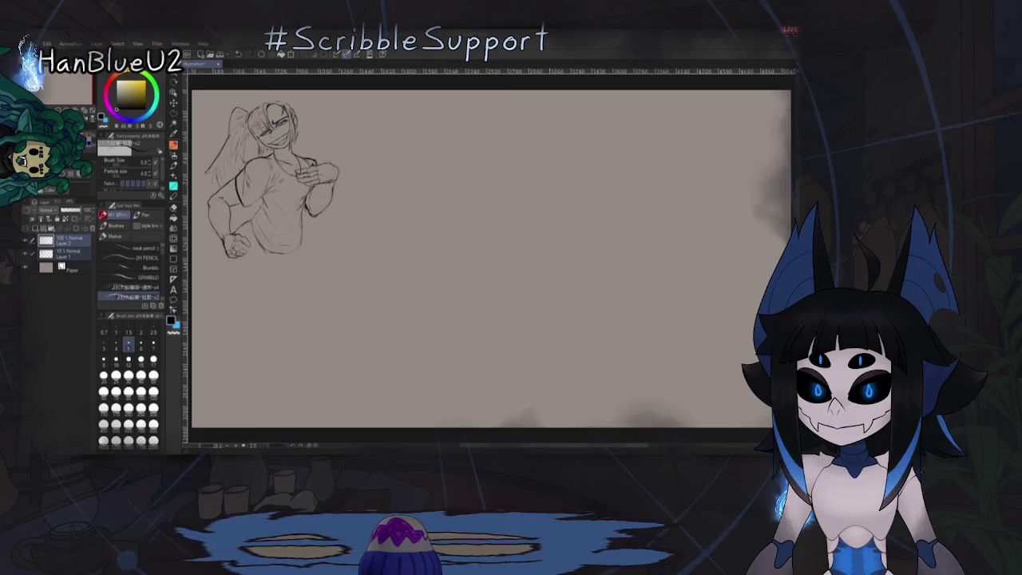
Step: Sketch a round head shape on the canvas and zoom in on it
drag(511, 163, 493, 177)
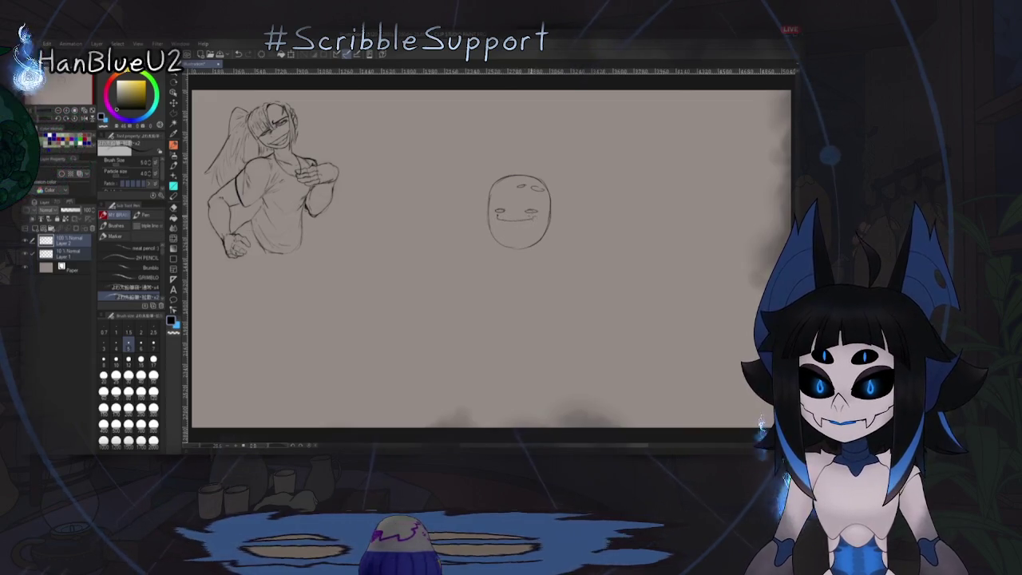
scroll(550, 215, up, 2)
scroll(539, 228, up, 1)
scroll(526, 240, up, 3)
scroll(526, 240, up, 2)
Step: Erase the stray mark on the forehead, then return to the pen
key(e)
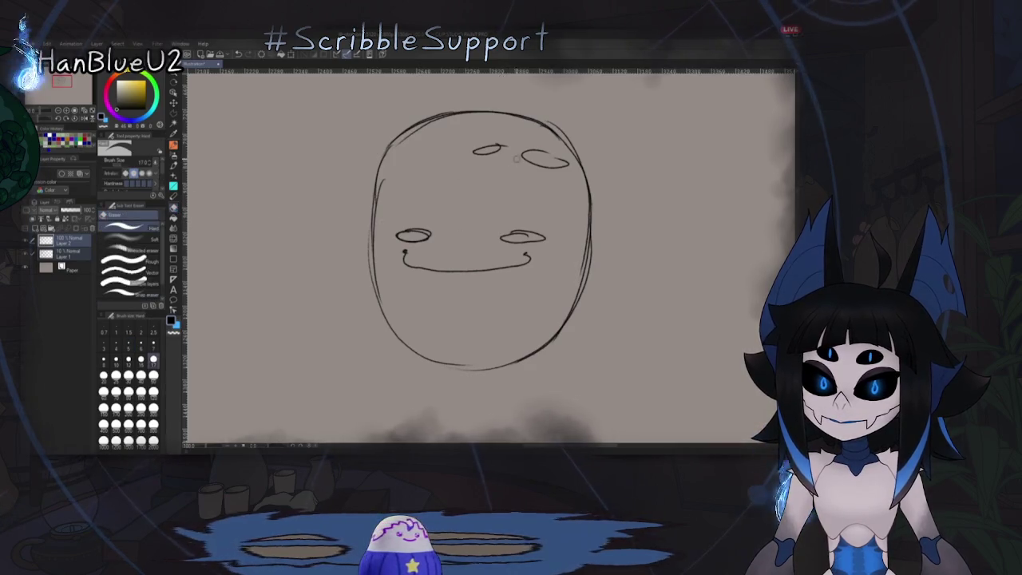
drag(522, 154, 565, 163)
key(p)
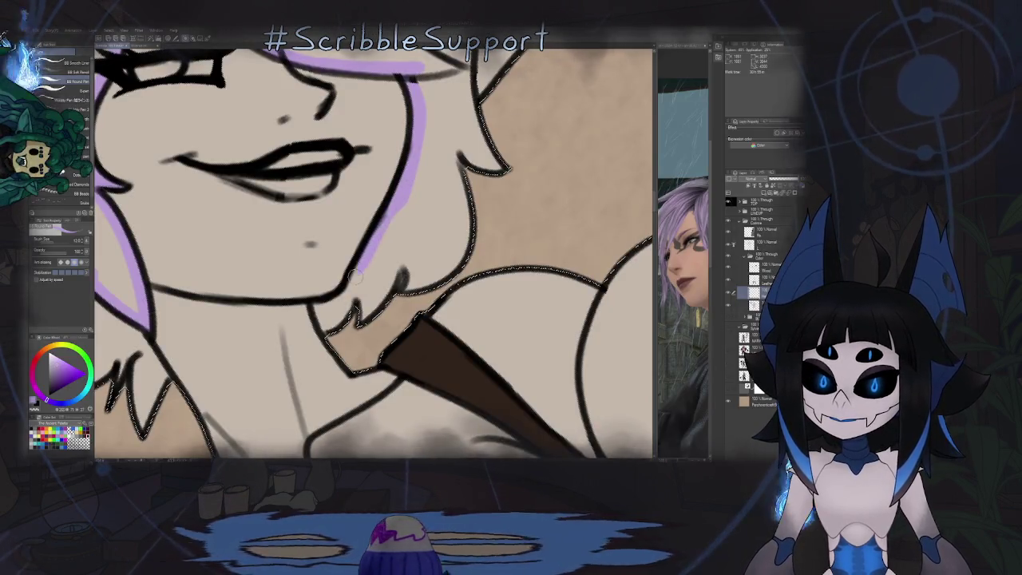
Step: Paint purple rim lines down along the jaw and neck
mouse_move(355, 280)
mouse_down()
mouse_move(319, 323)
mouse_move(355, 289)
mouse_up()
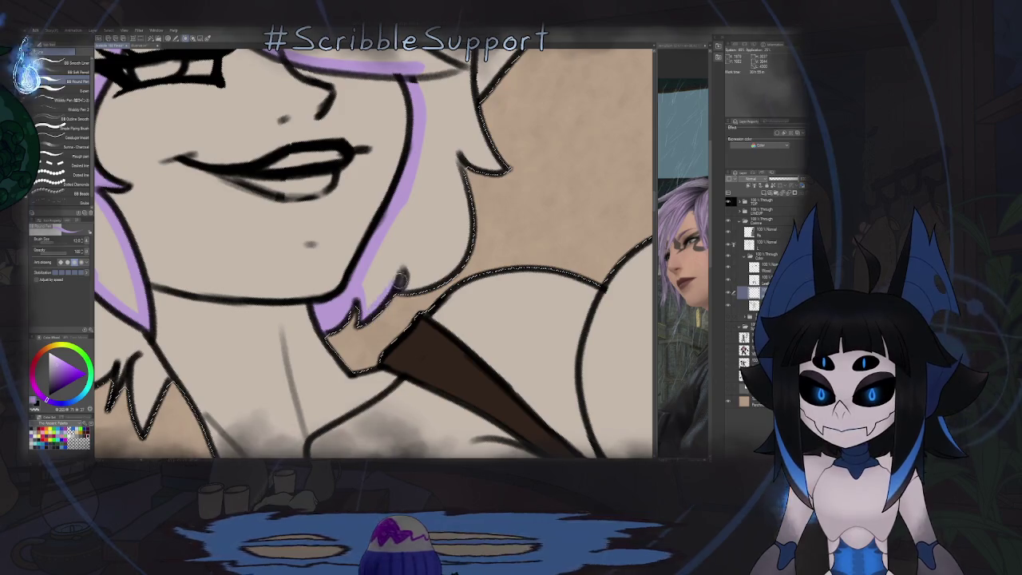
mouse_move(403, 285)
mouse_down()
mouse_move(447, 267)
mouse_move(469, 240)
mouse_up()
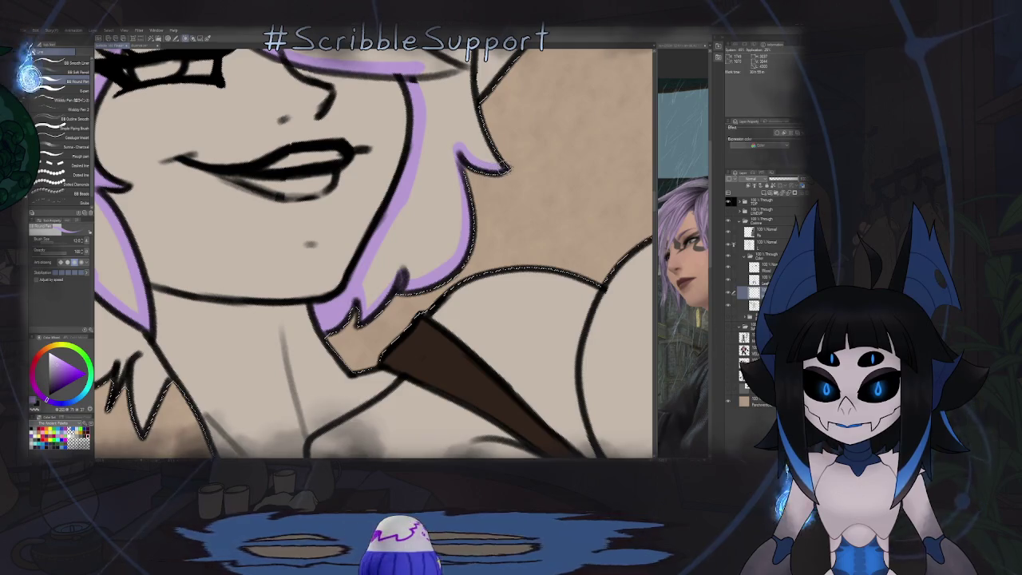
mouse_move(469, 115)
mouse_down()
mouse_move(405, 274)
mouse_move(405, 221)
mouse_up()
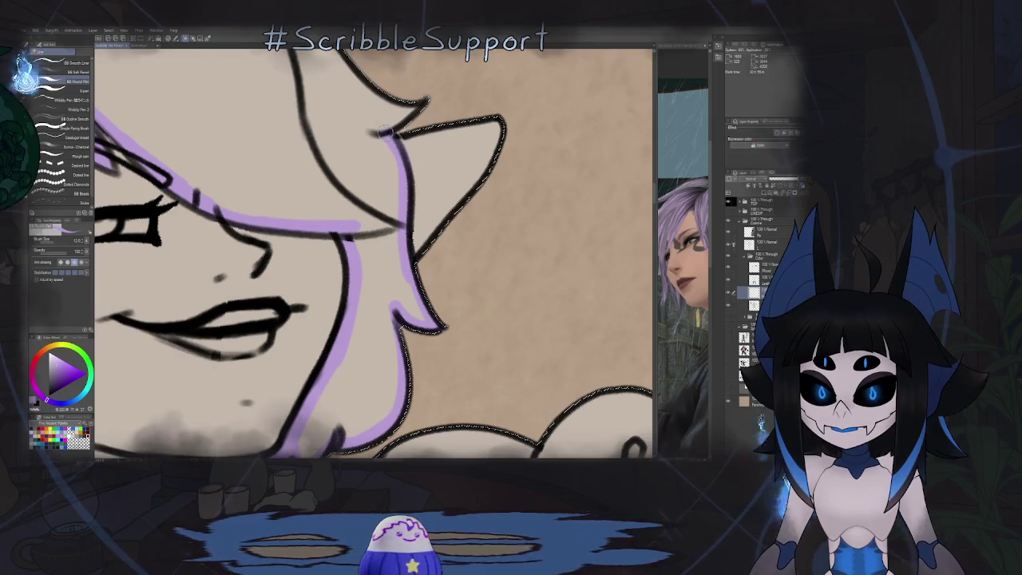
Step: Zoom in and touch up the purple line at the pointed ear tip
key(e)
scroll(391, 166, up, 2)
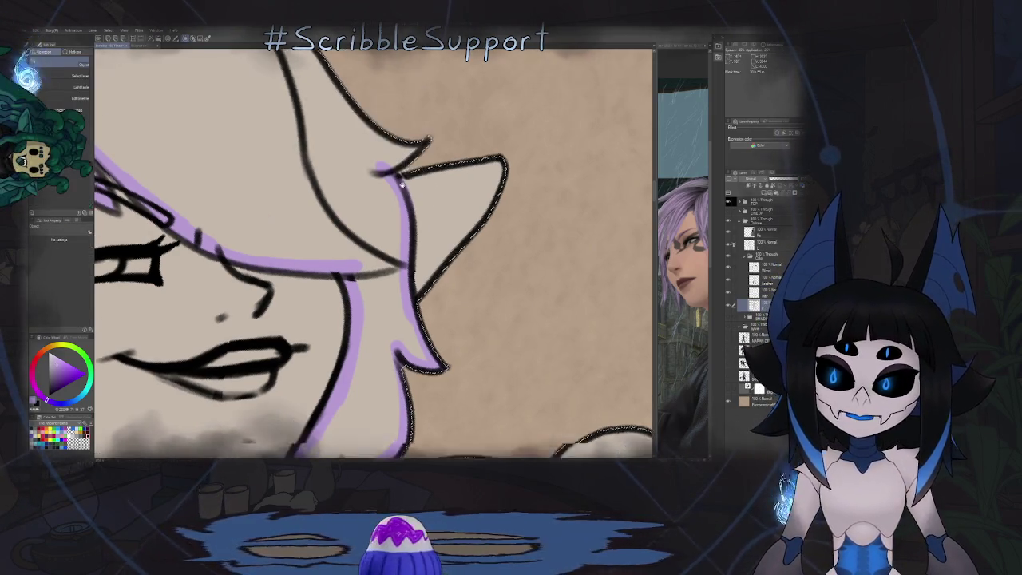
scroll(391, 166, up, 5)
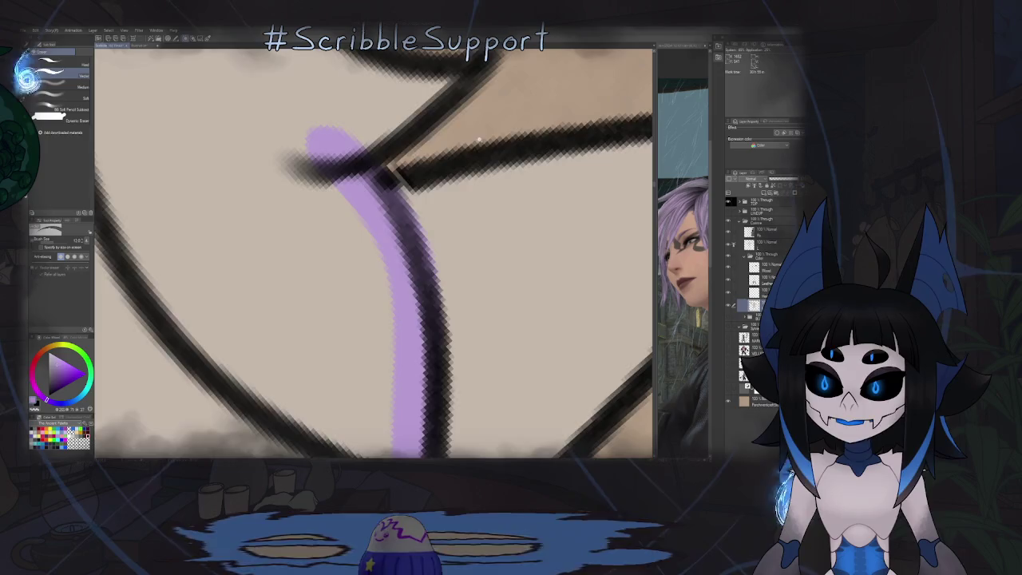
scroll(479, 140, down, 5)
key(o)
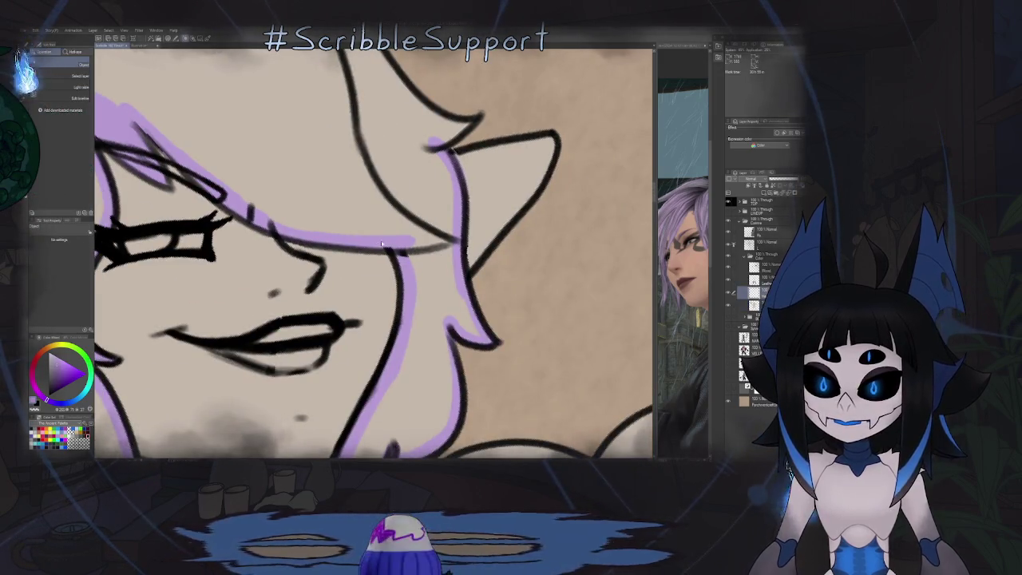
key(p)
drag(453, 138, 444, 212)
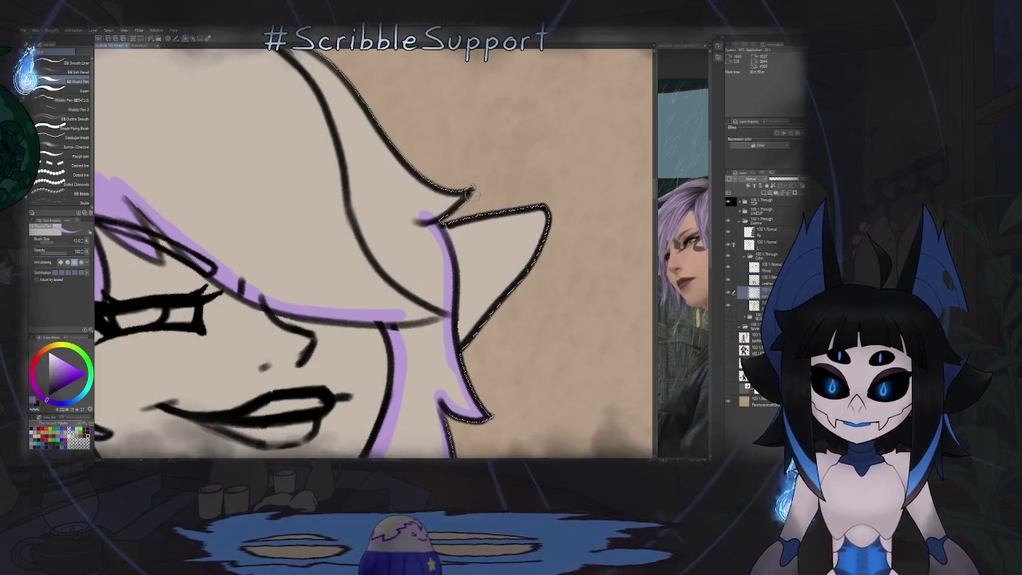
drag(469, 191, 439, 209)
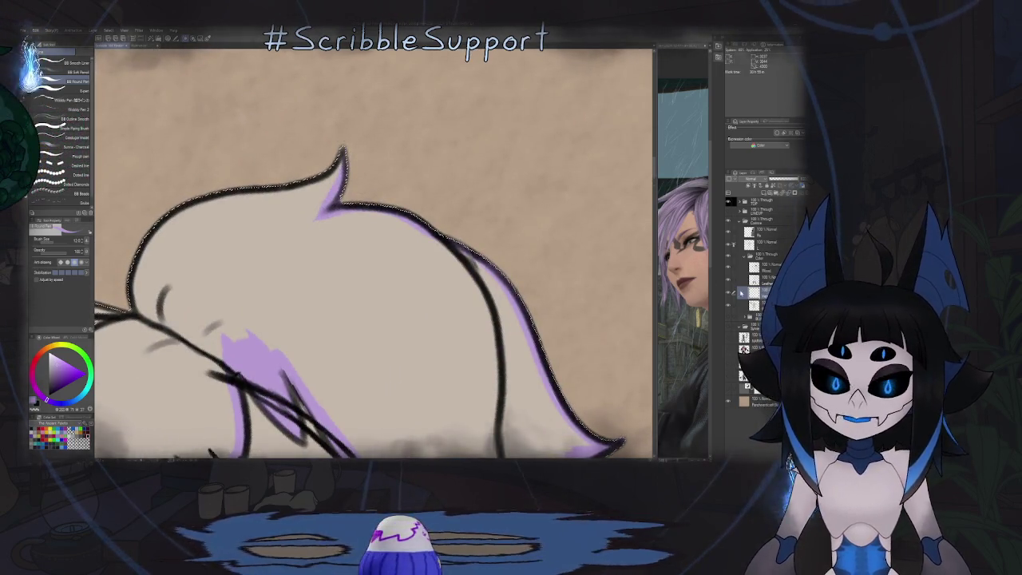
Step: Step between the adjacent layers while zooming to check the purple rim lines
scroll(446, 213, up, 3)
key(e)
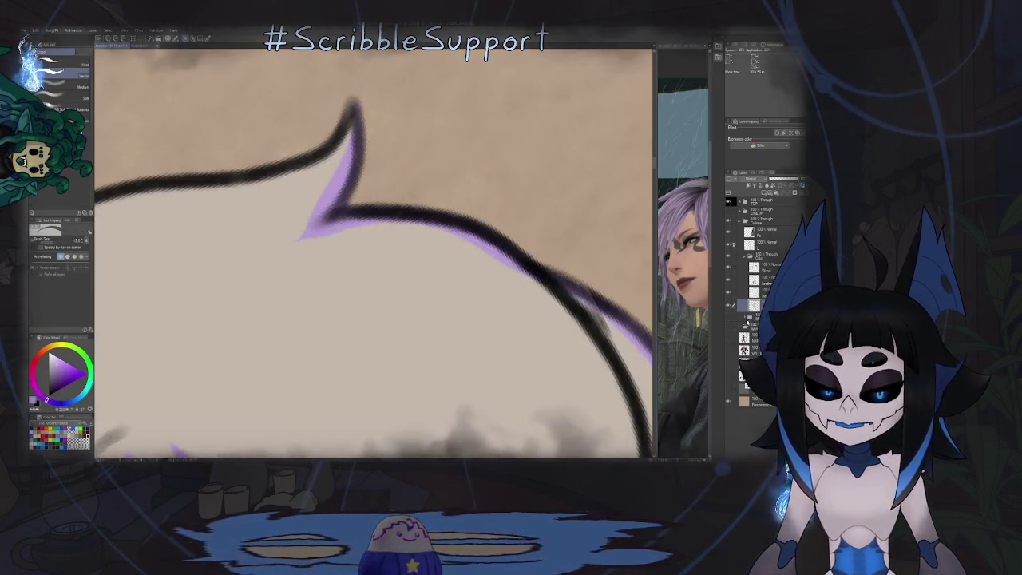
ctrl+click(359, 193)
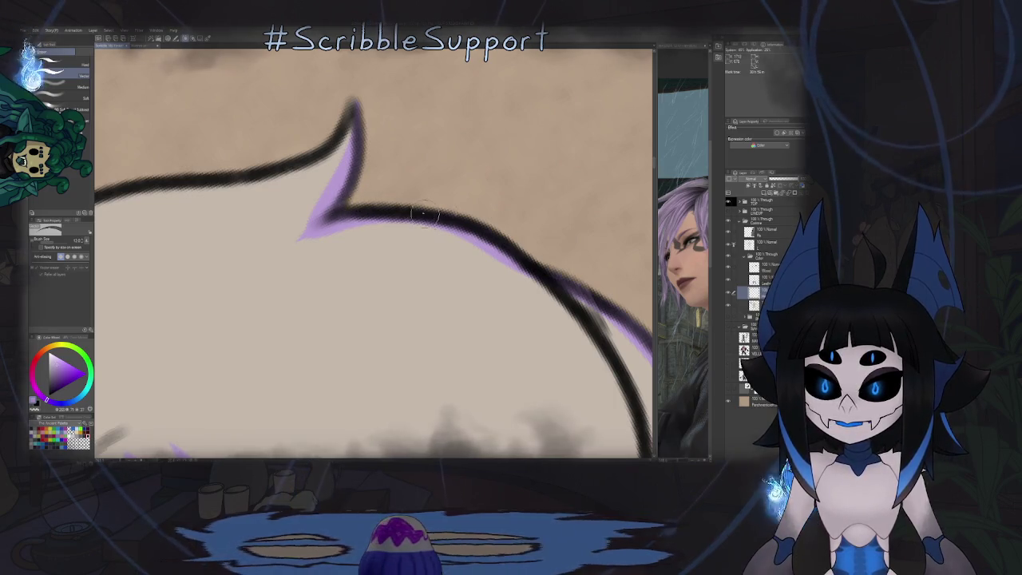
scroll(557, 266, down, 2)
scroll(555, 272, down, 2)
scroll(551, 281, up, 5)
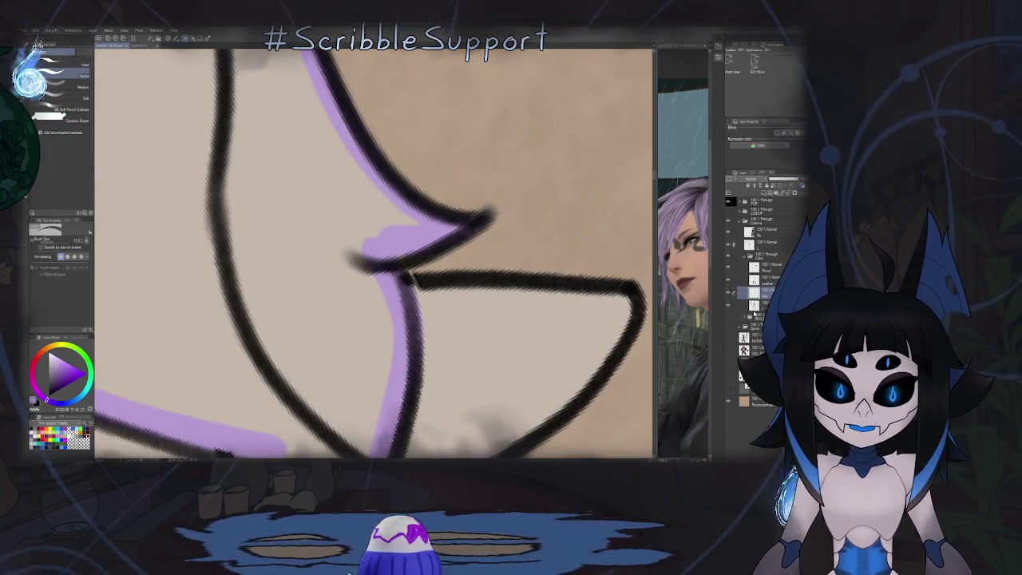
key(alt+bracketleft)
key(alt+bracketright)
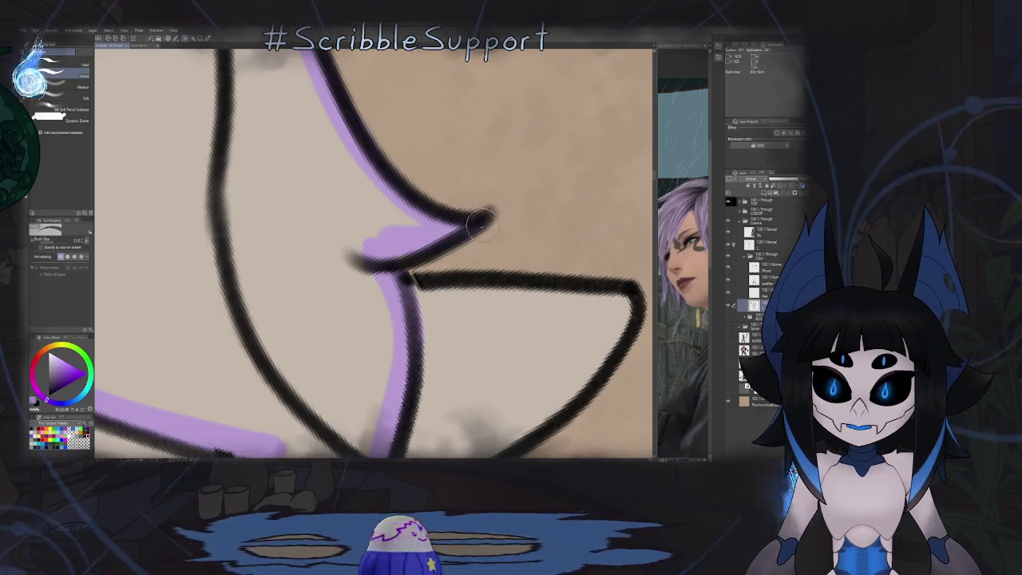
scroll(502, 280, down, 5)
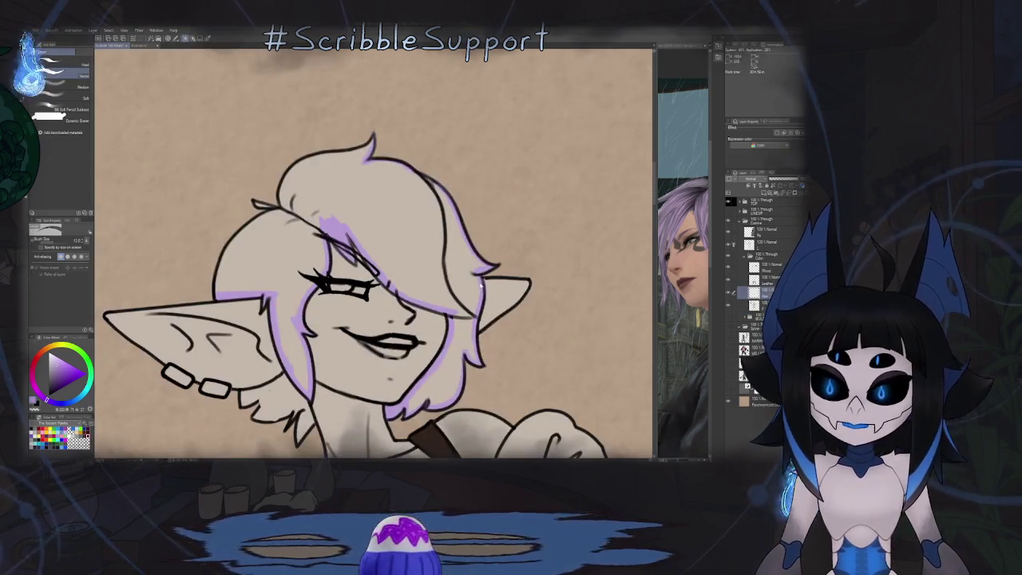
scroll(480, 167, down, 2)
Step: Mirror the canvas horizontally and paint purple down the ear's inner edge
key(h)
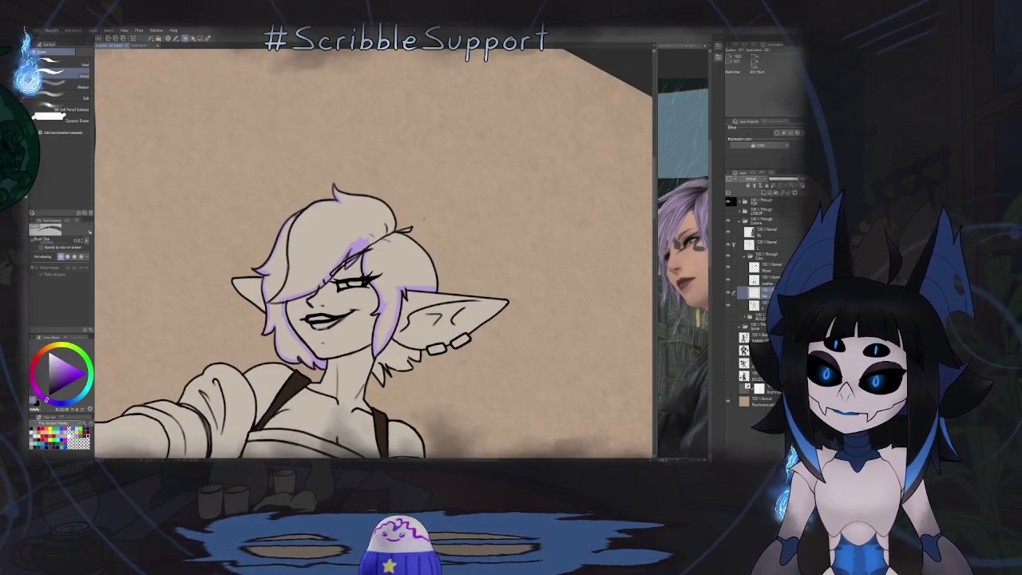
key(p)
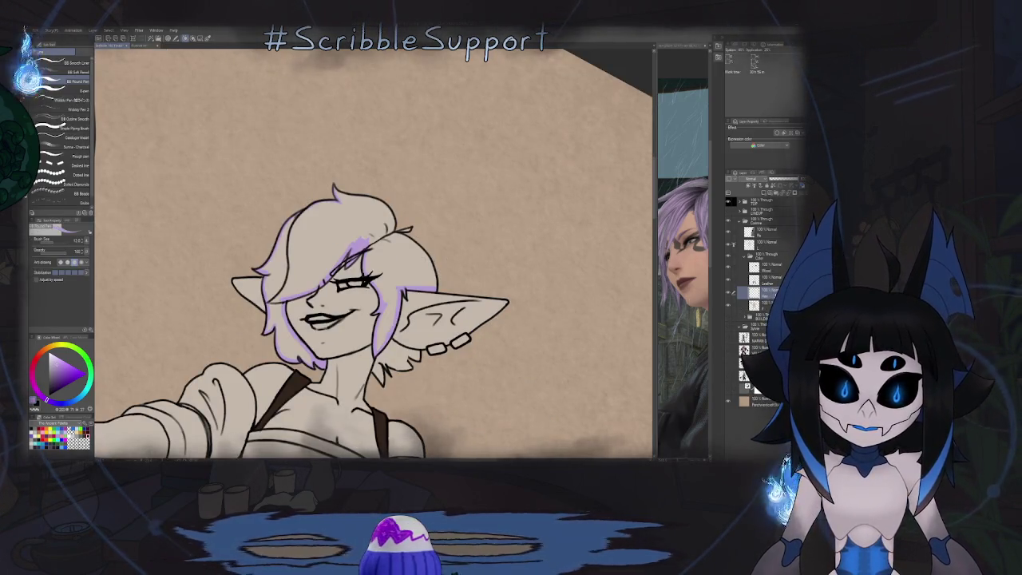
scroll(425, 149, up, 5)
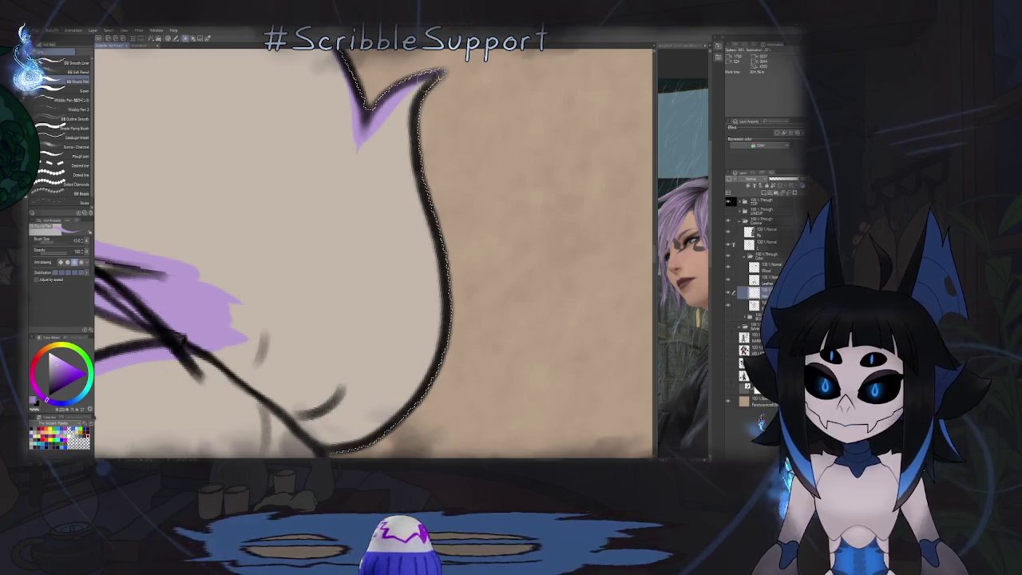
drag(406, 111, 433, 278)
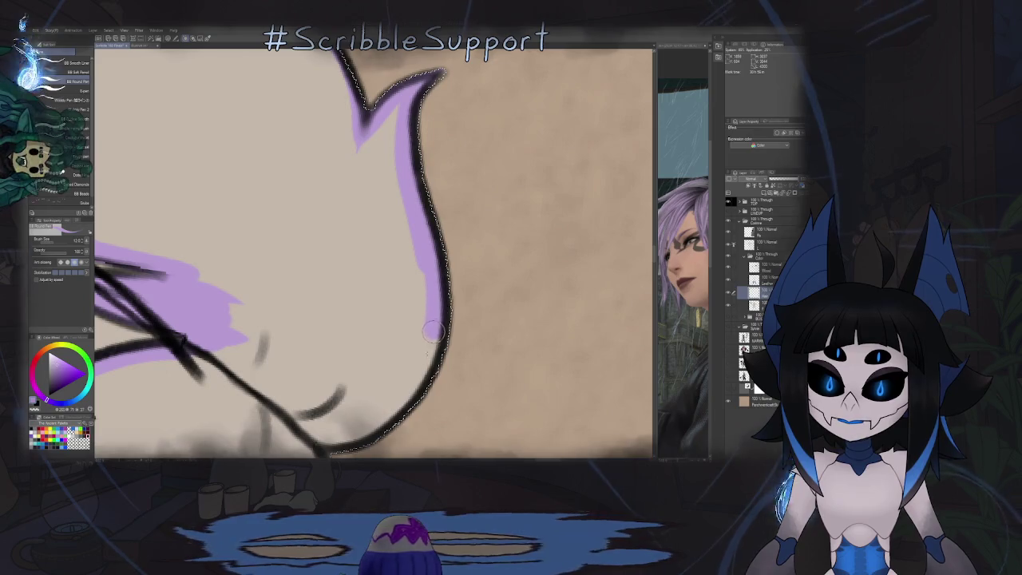
drag(434, 278, 395, 407)
drag(444, 259, 400, 305)
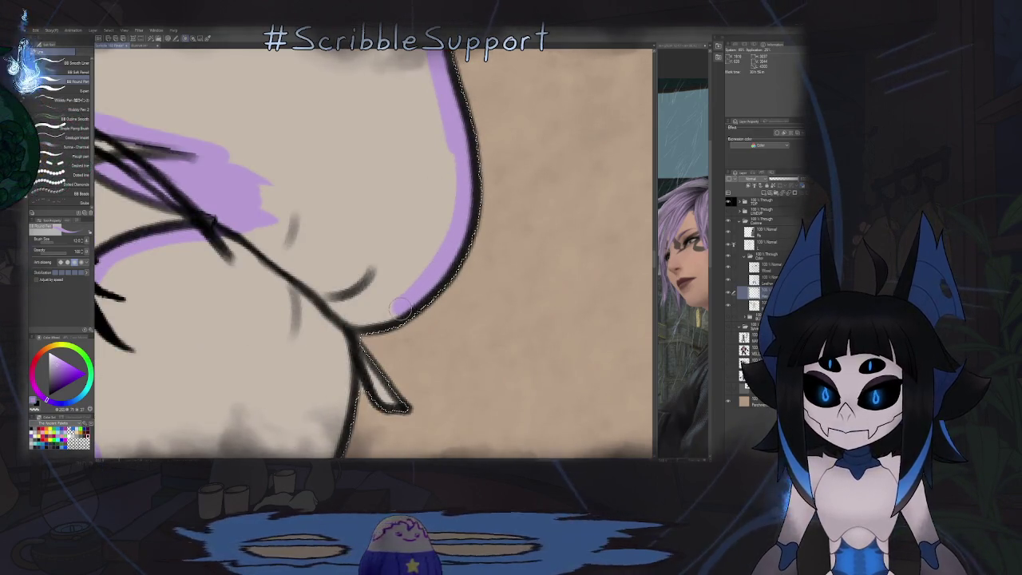
Step: Rotate the view and trace purple along the hair spike and hair outline
drag(470, 231, 447, 208)
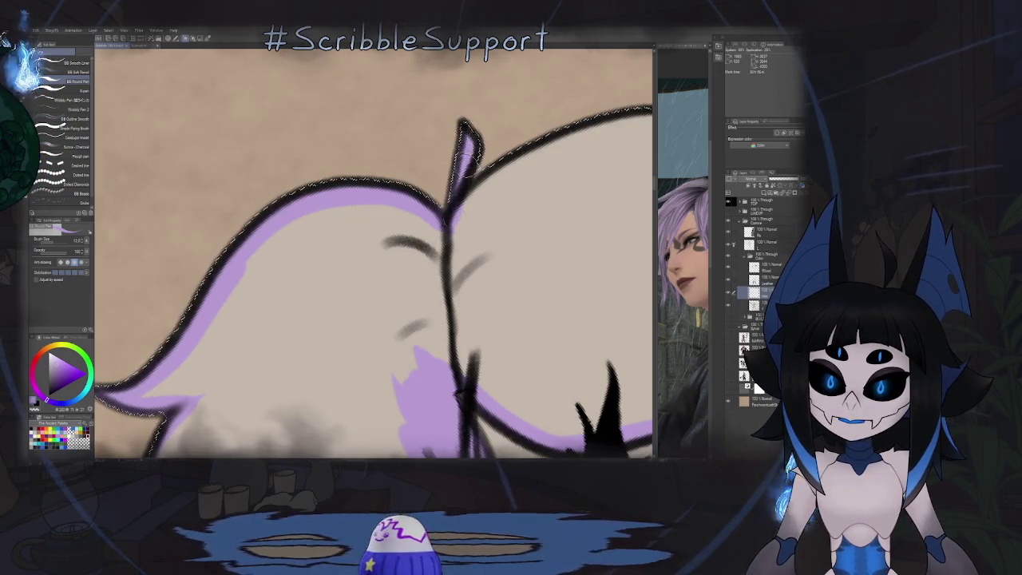
key(e)
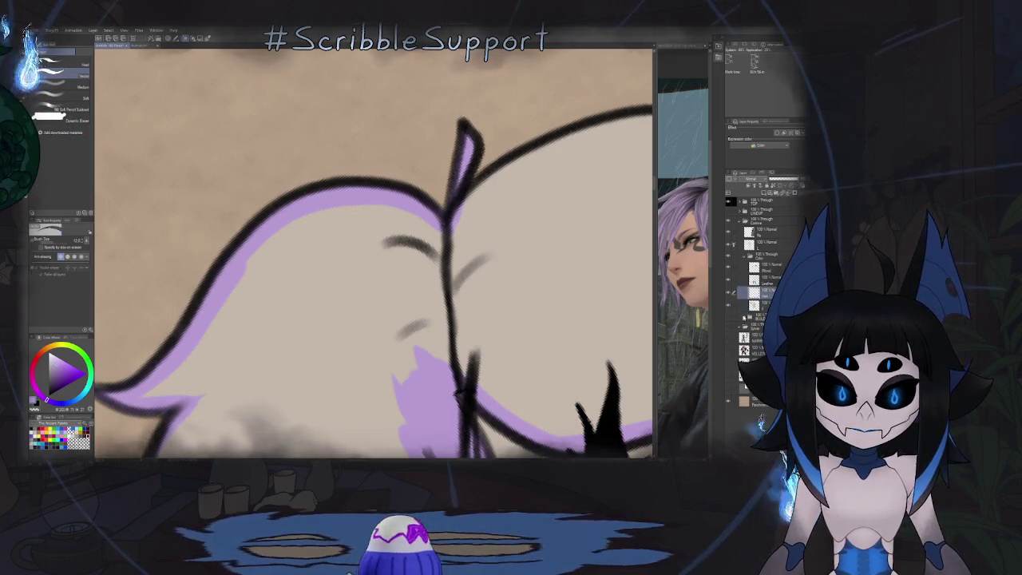
key(p)
drag(457, 222, 459, 210)
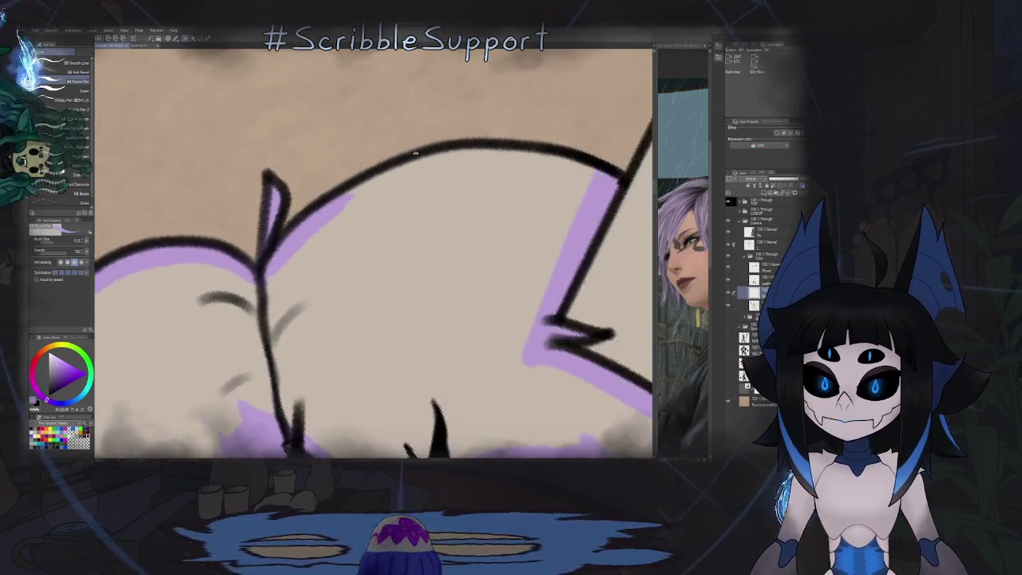
drag(551, 169, 383, 240)
drag(319, 227, 383, 148)
drag(340, 184, 475, 94)
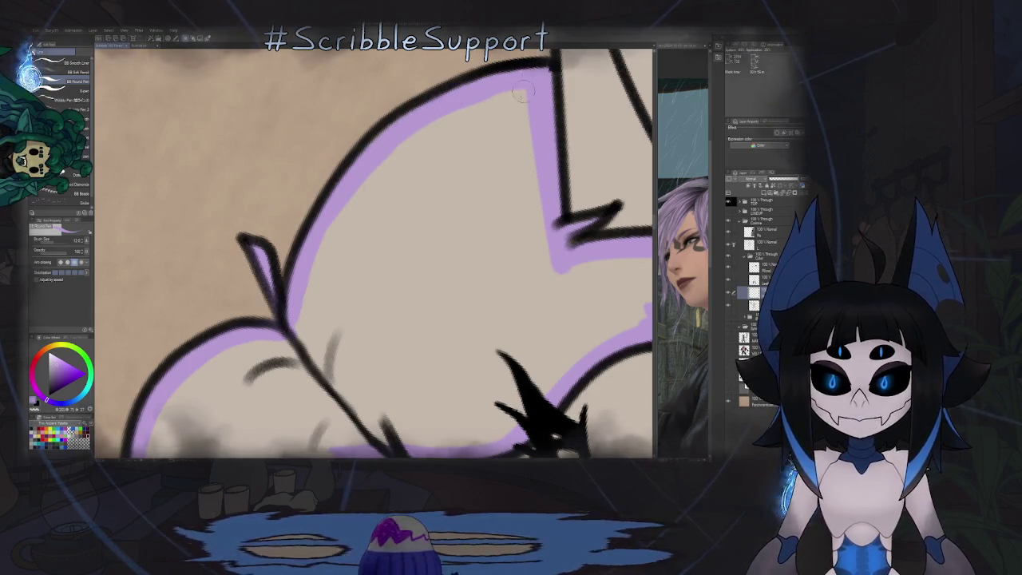
Step: Flip the view back horizontally and zoom to inspect the ear and earrings
scroll(436, 117, down, 2)
scroll(459, 192, down, 2)
scroll(558, 255, up, 3)
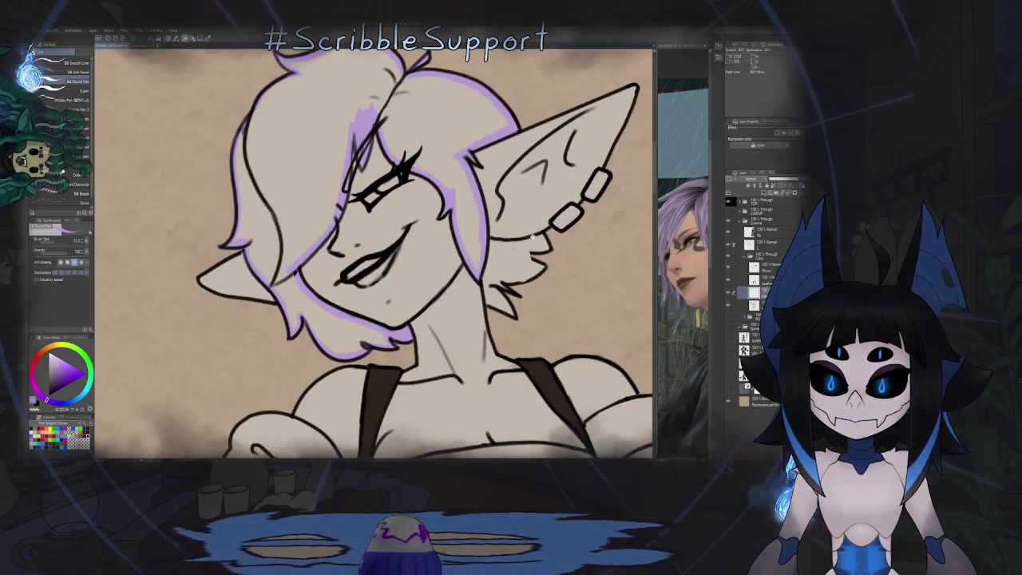
scroll(558, 255, down, 2)
scroll(558, 256, up, 3)
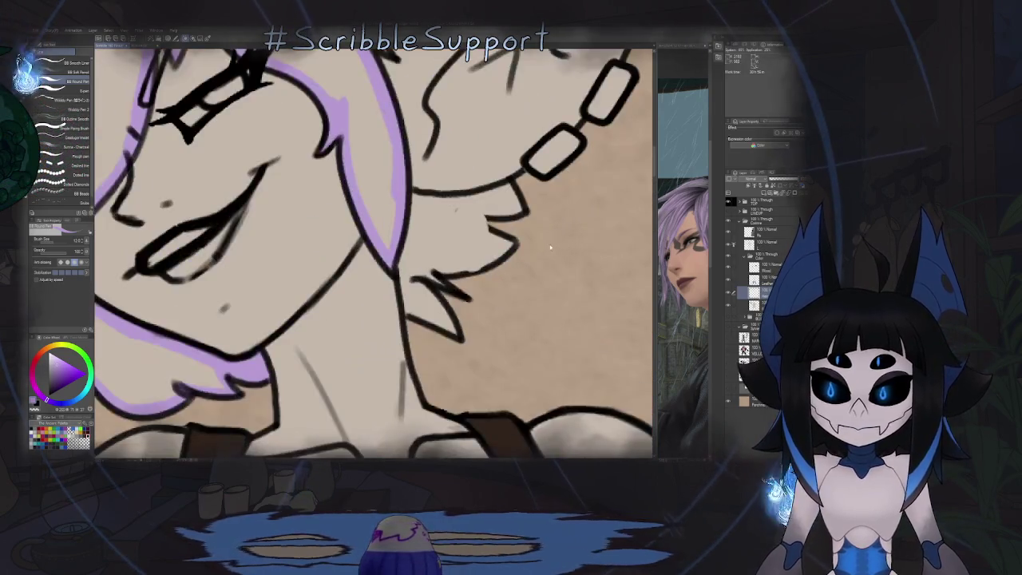
key(h)
scroll(557, 256, down, 1)
scroll(558, 255, down, 1)
scroll(403, 240, up, 1)
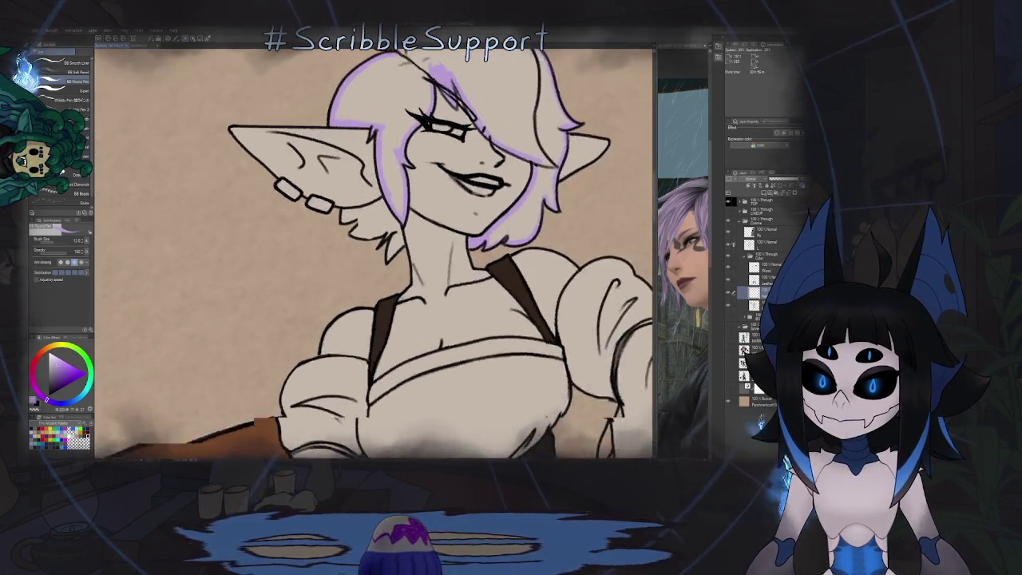
scroll(403, 239, up, 3)
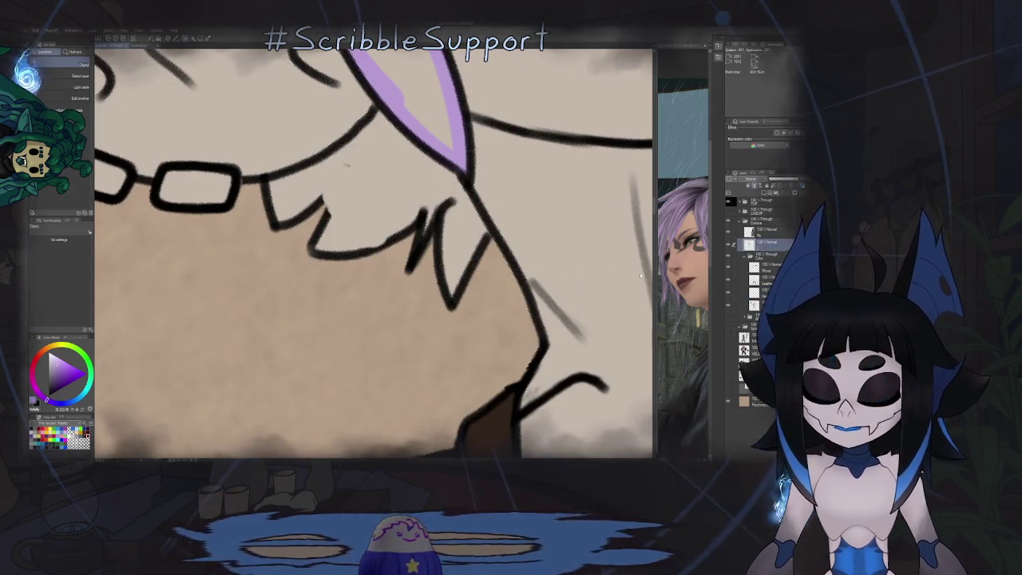
Step: Pan to the spiky fur beside the neck and thicken its inner V tip
scroll(407, 218, up, 2)
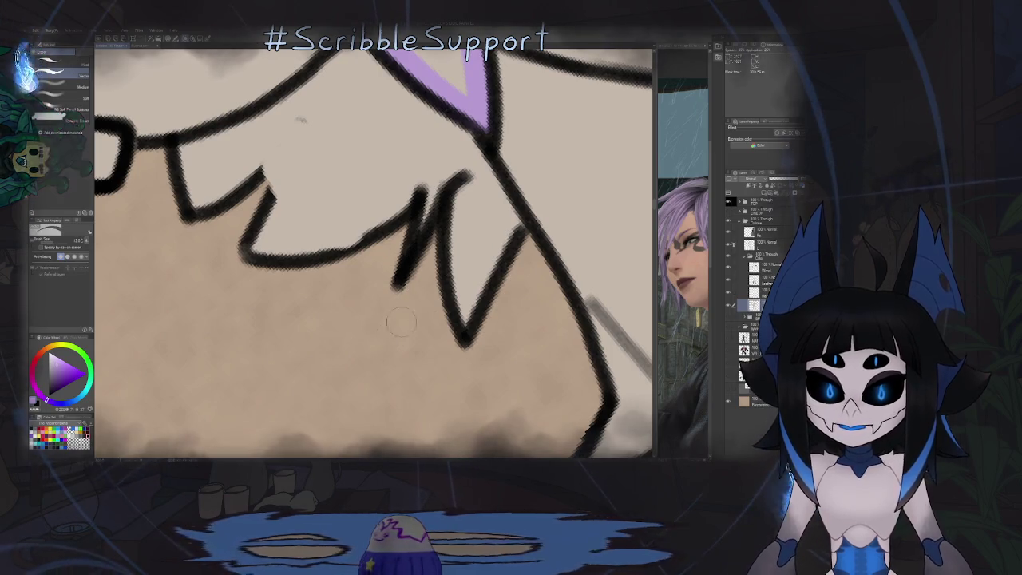
drag(403, 287, 491, 291)
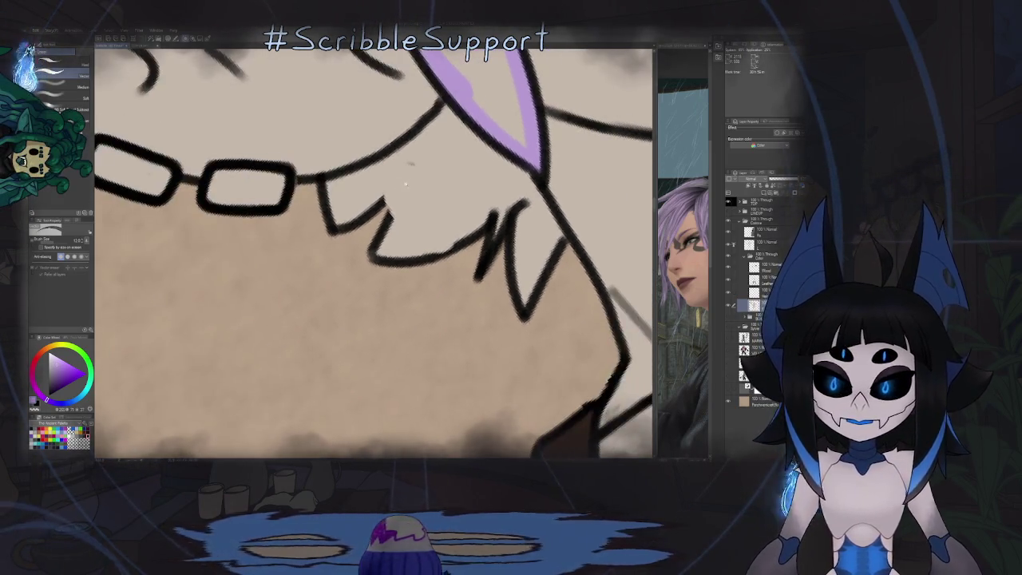
scroll(383, 240, up, 1)
key(o)
key(p)
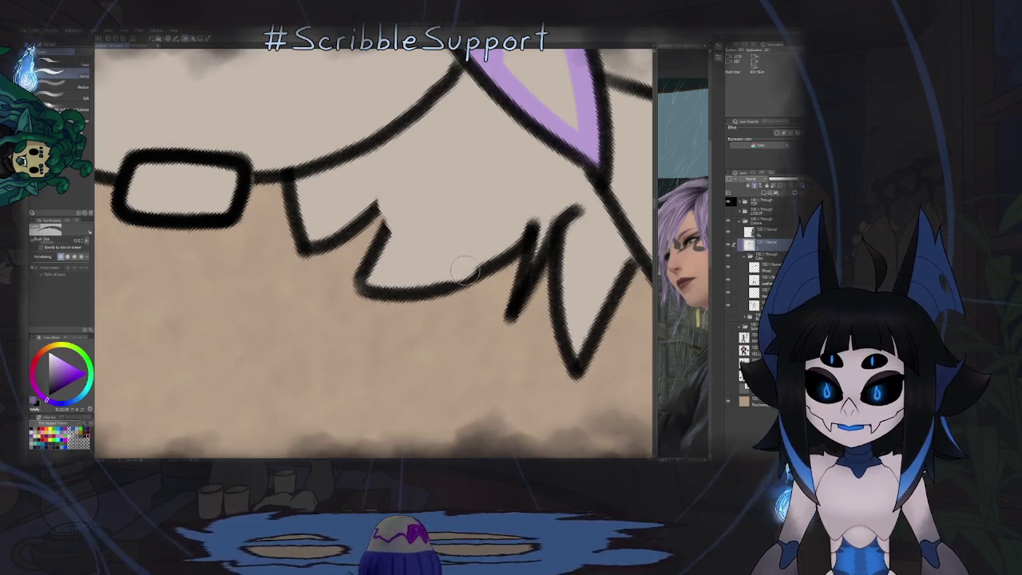
key(p)
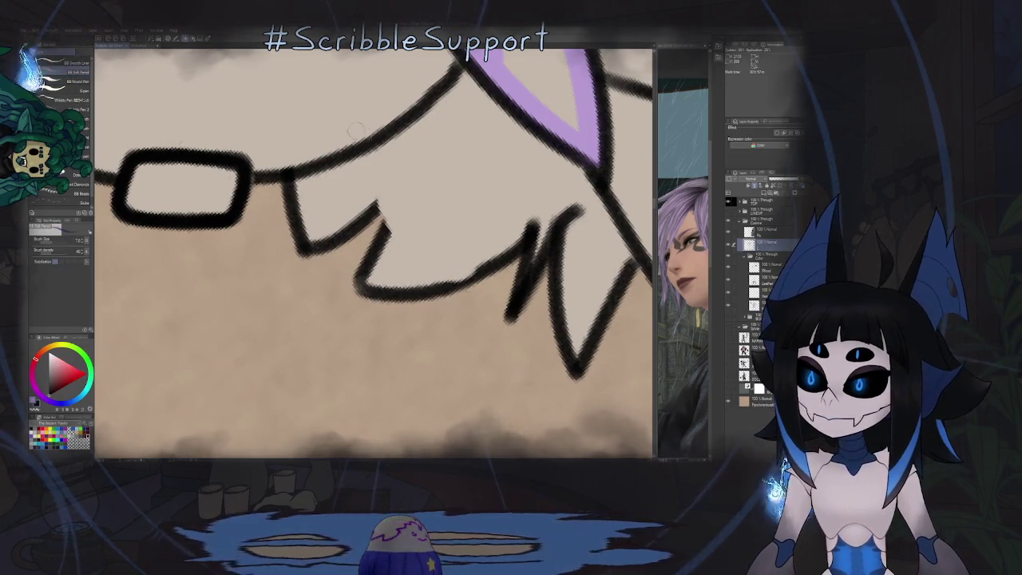
drag(355, 129, 318, 198)
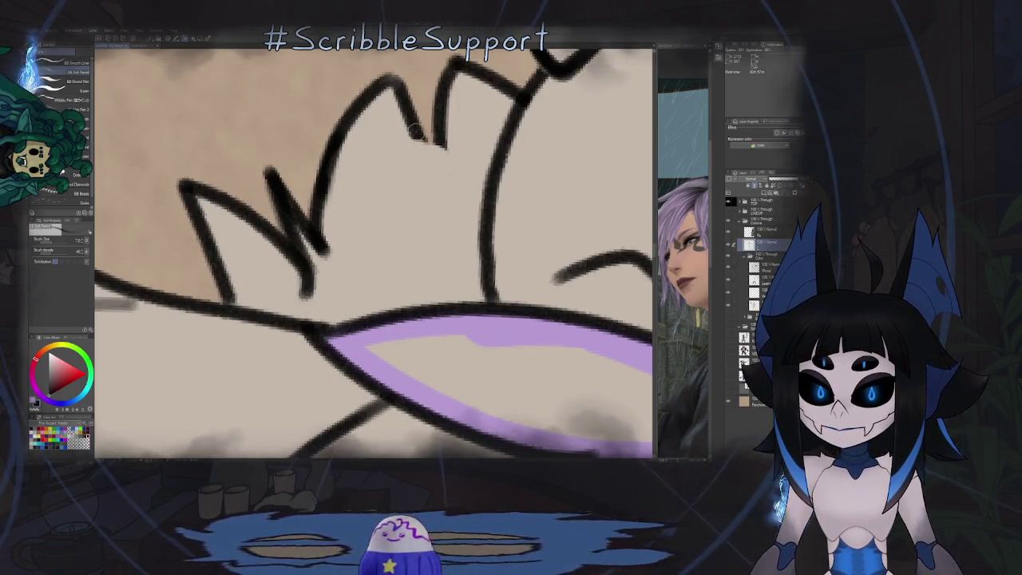
drag(415, 132, 446, 162)
Step: Rotate and zoom the canvas to review the fur spikes with the pencil ready
drag(464, 210, 401, 171)
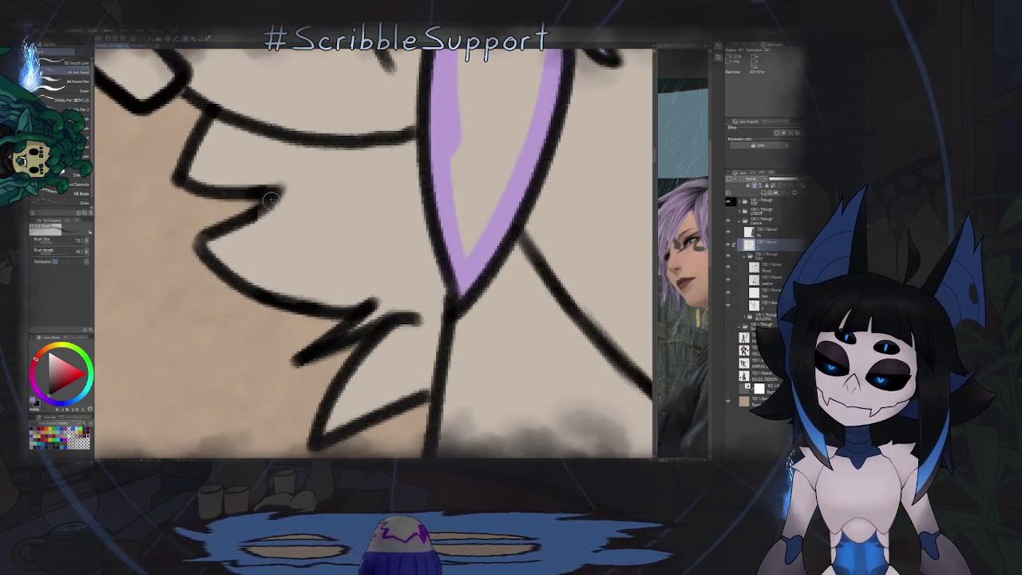
scroll(265, 203, down, 5)
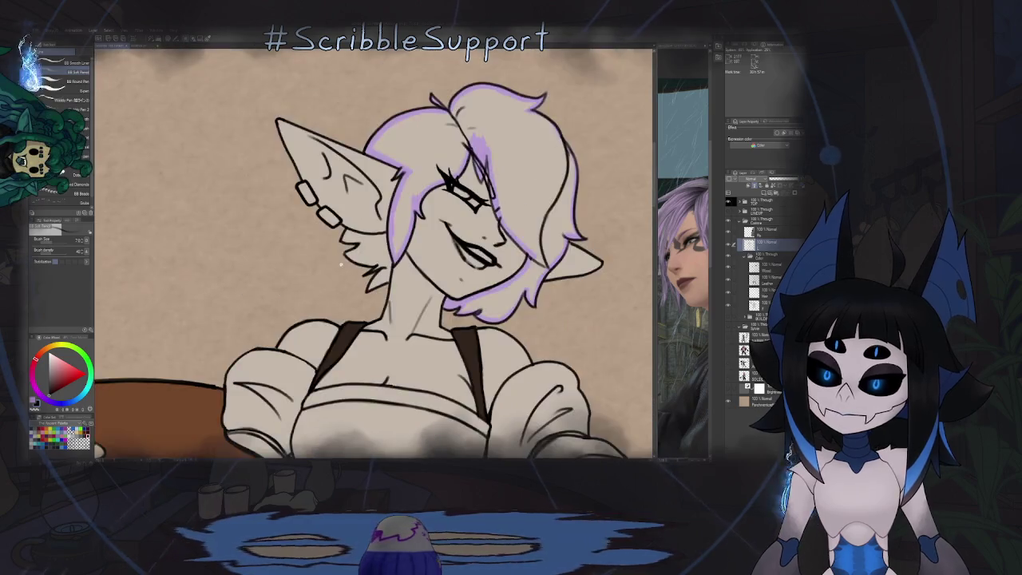
scroll(515, 157, down, 3)
scroll(381, 261, up, 3)
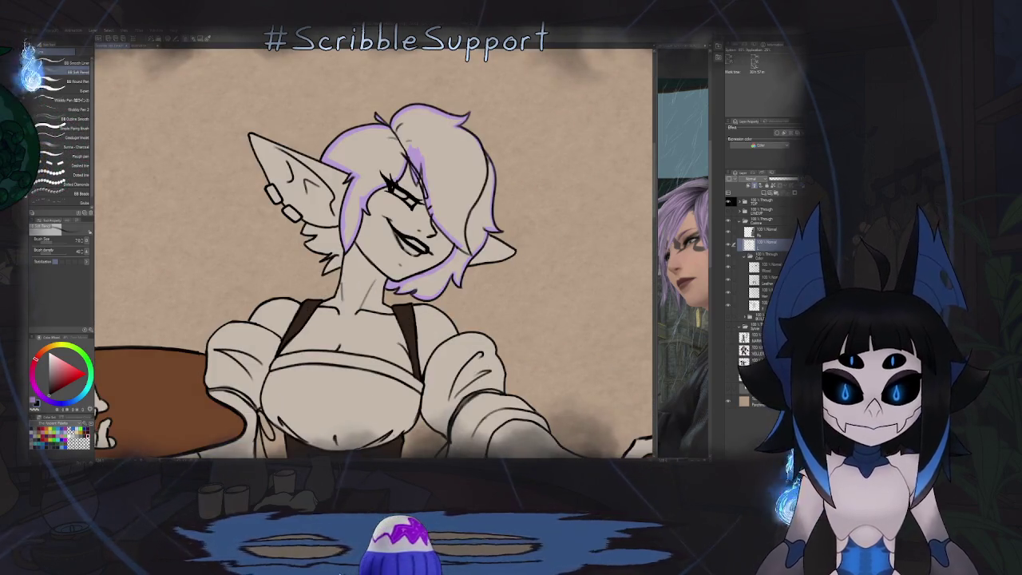
key(g)
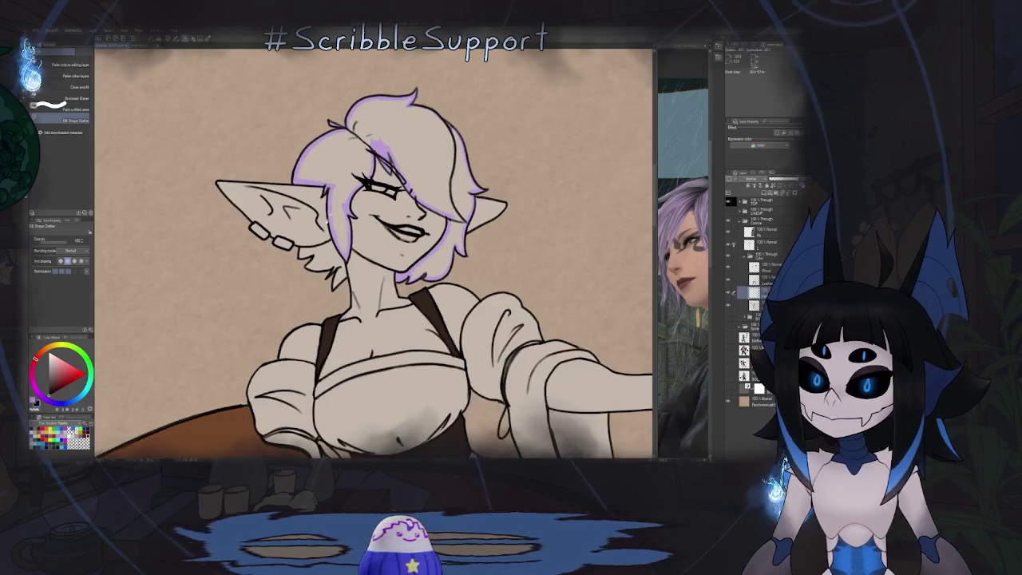
scroll(373, 254, up, 2)
scroll(374, 254, up, 2)
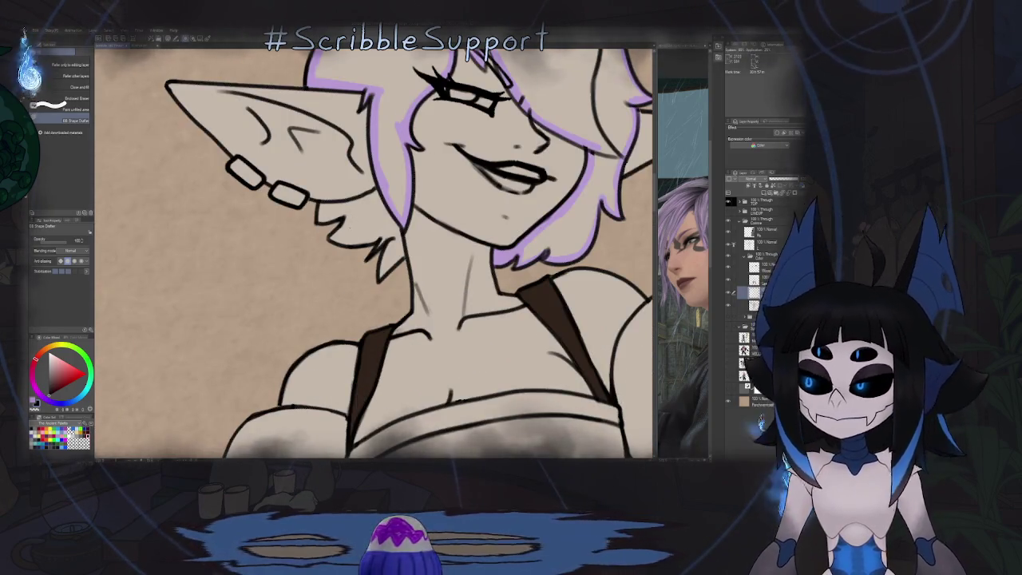
key(p)
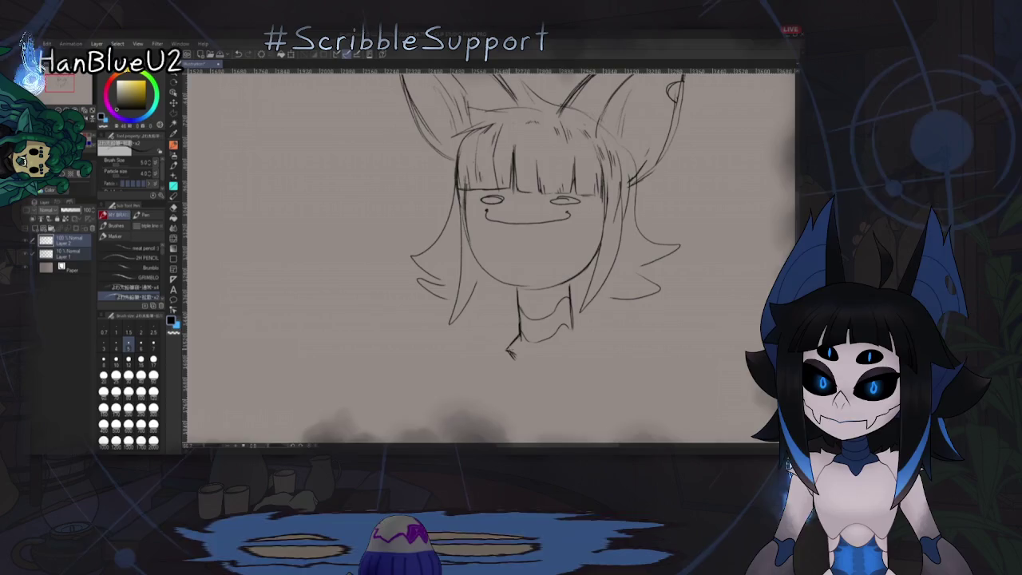
Step: Add pencil strokes beneath the big-eared character's neck and recentre the view
drag(508, 352, 583, 348)
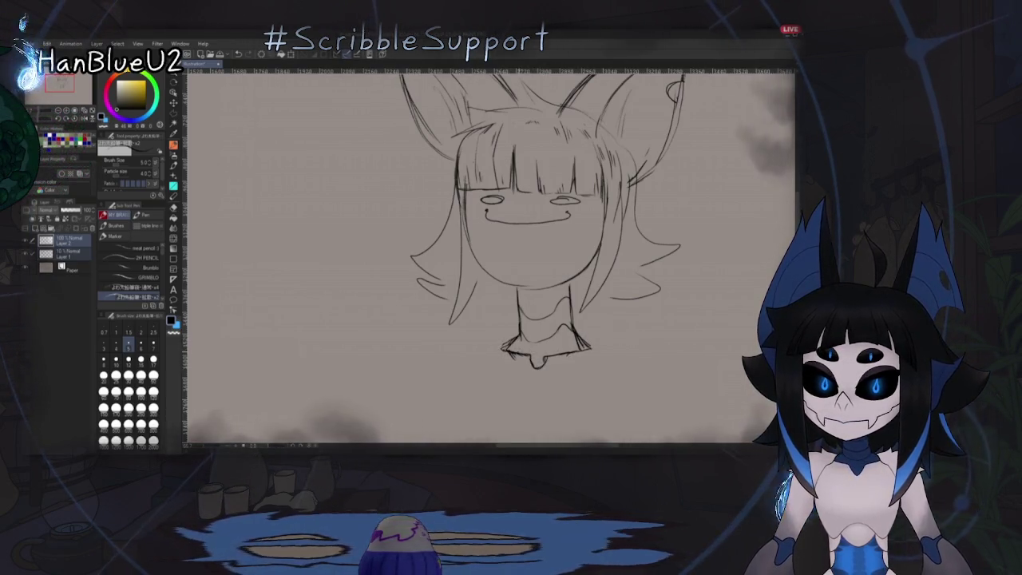
scroll(582, 320, down, 1)
scroll(581, 319, down, 2)
scroll(525, 310, up, 1)
scroll(525, 311, up, 1)
drag(524, 311, 509, 292)
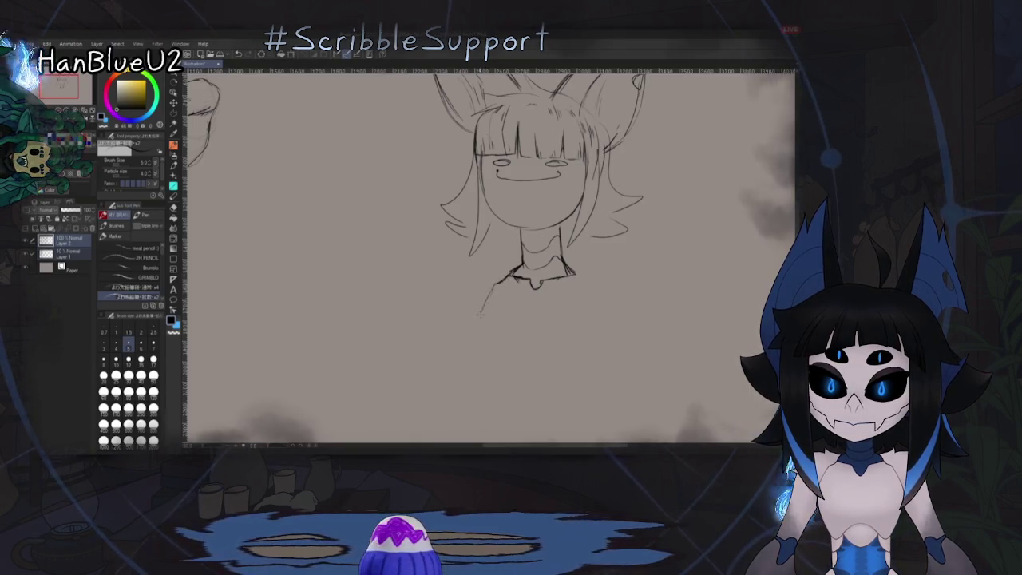
Step: Draw the shoulder line and rounded body outline down and across the torso
drag(511, 274, 481, 325)
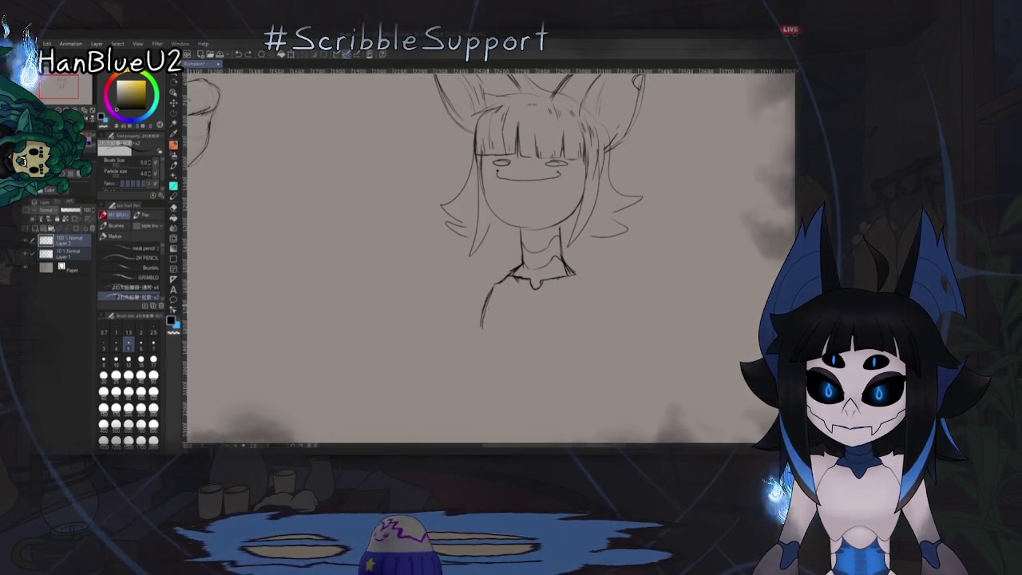
drag(478, 321, 482, 354)
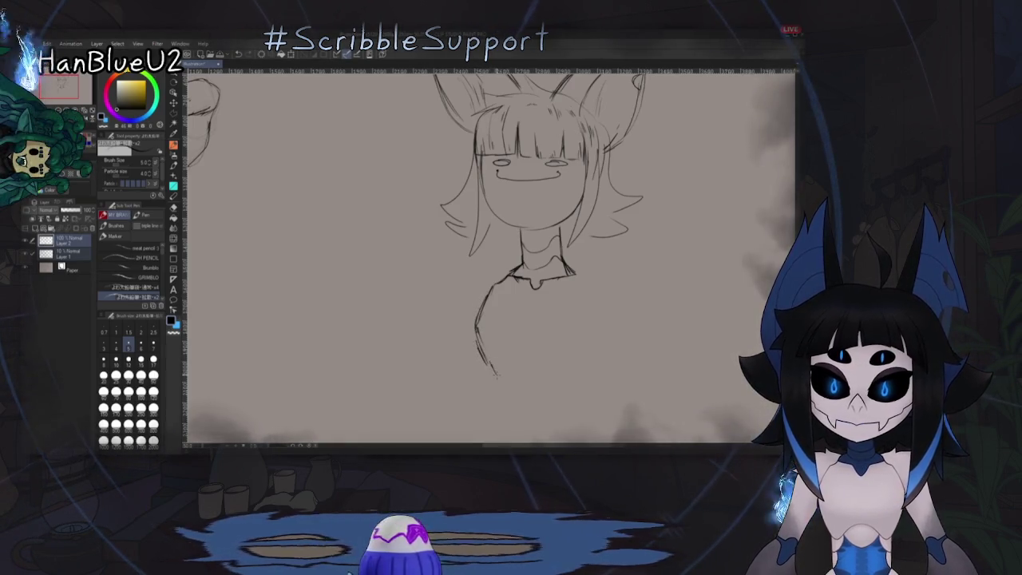
drag(482, 357, 534, 365)
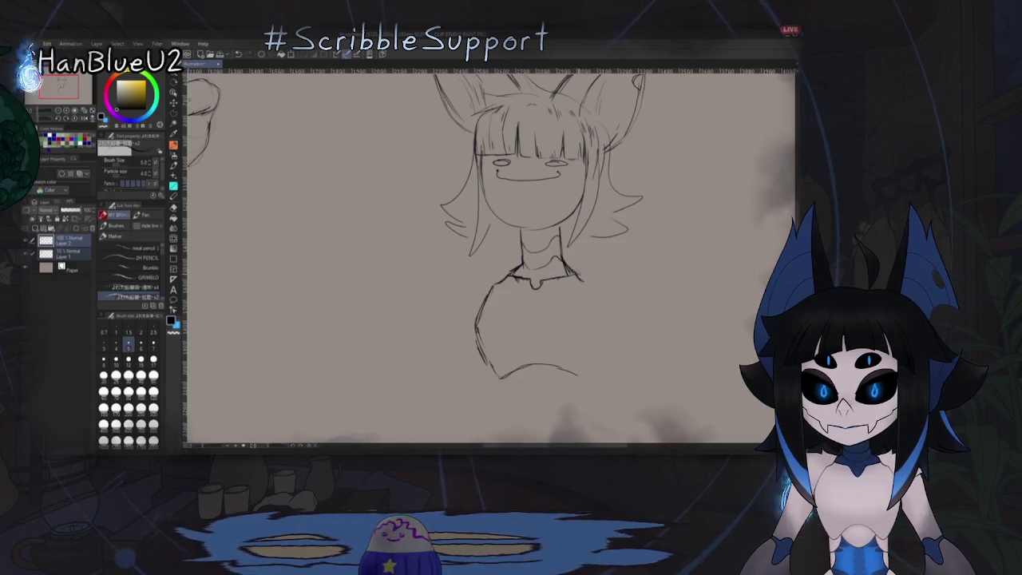
drag(593, 297, 604, 315)
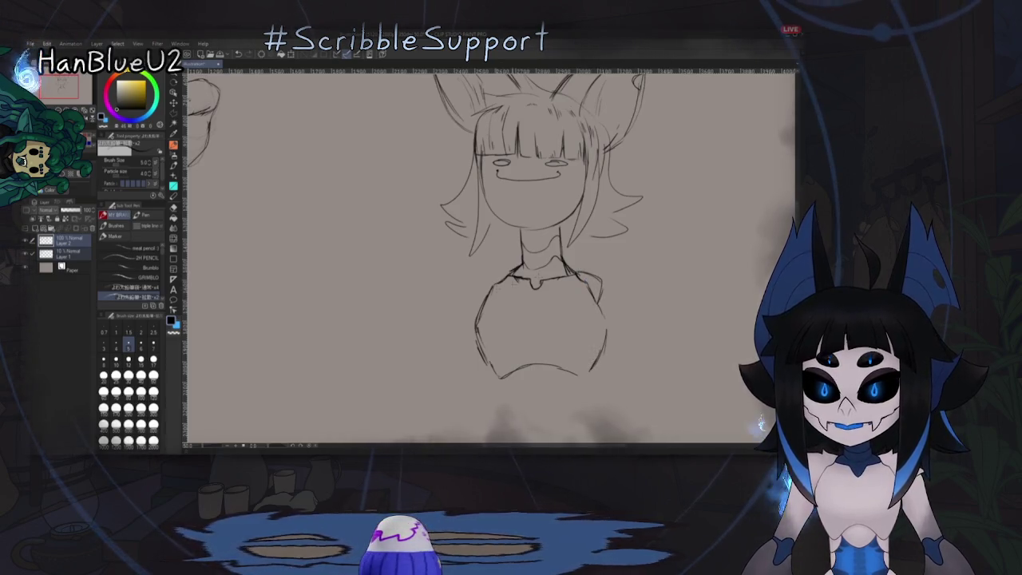
Step: Zoom in to add a short stroke above the right eye, then recentre on both sketches
scroll(491, 255, up, 1)
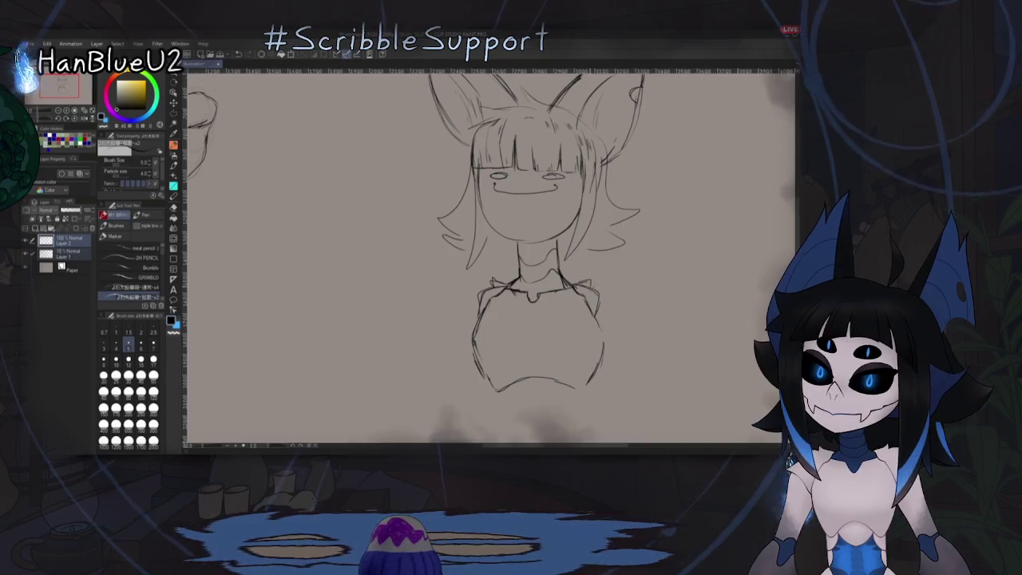
scroll(540, 335, left, 3)
scroll(540, 336, up, 2)
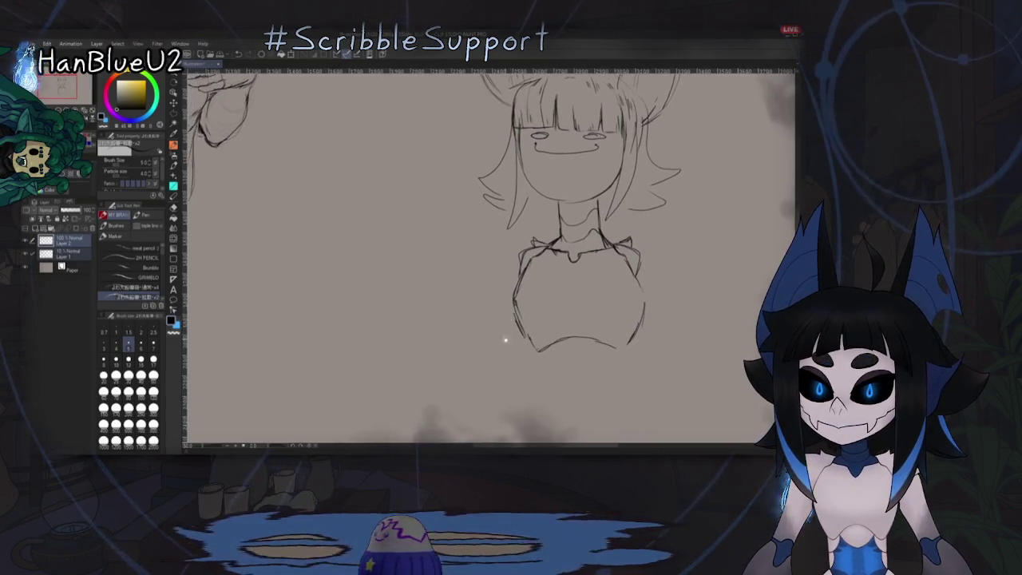
scroll(508, 233, right, 3)
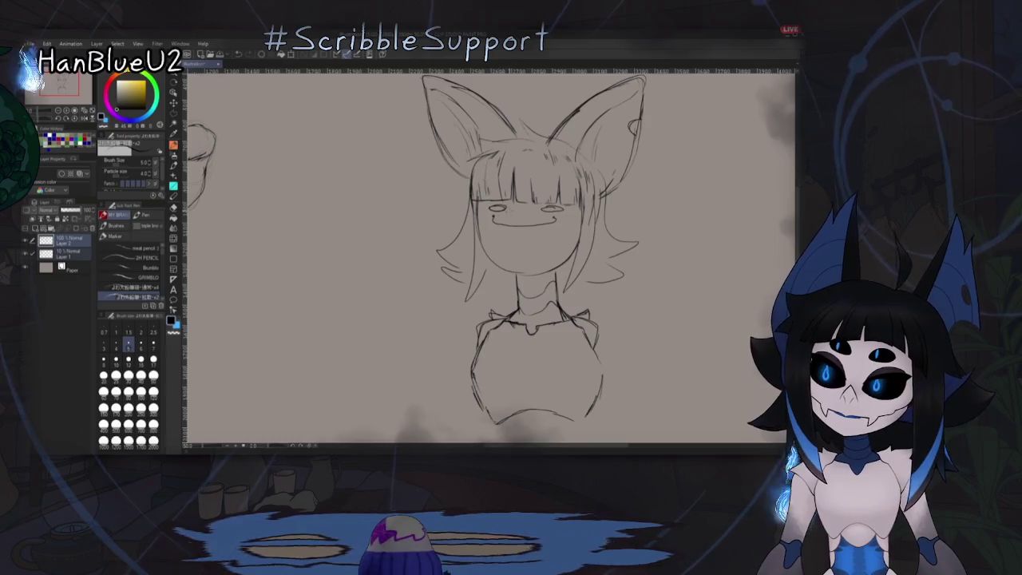
scroll(508, 240, up, 1)
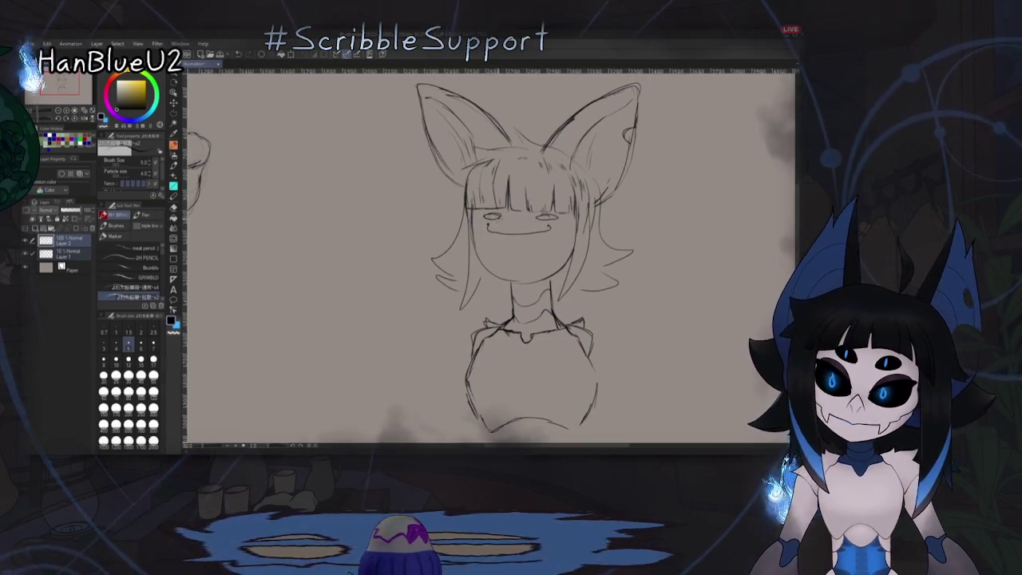
scroll(500, 213, up, 3)
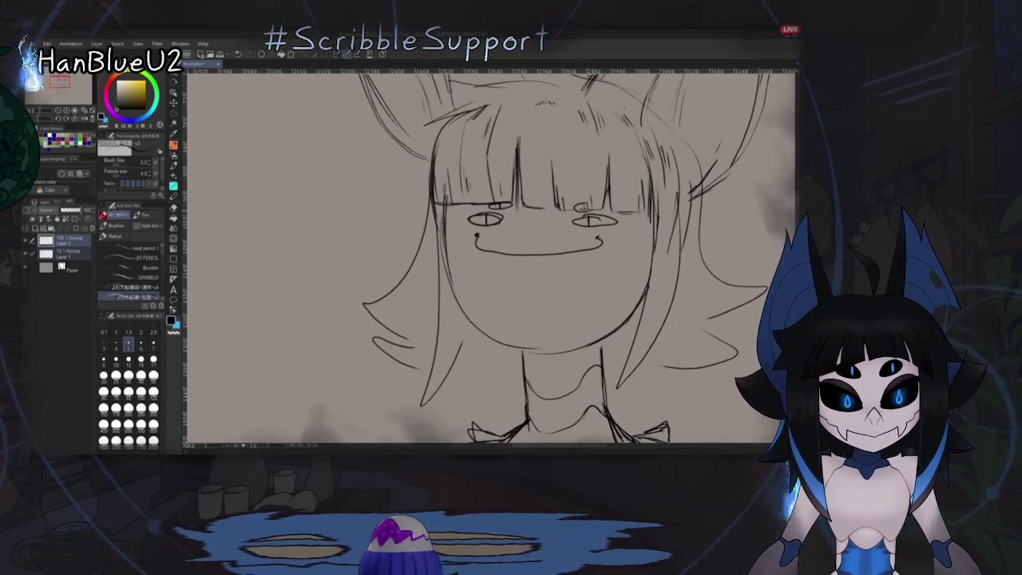
drag(573, 208, 597, 206)
scroll(535, 239, down, 3)
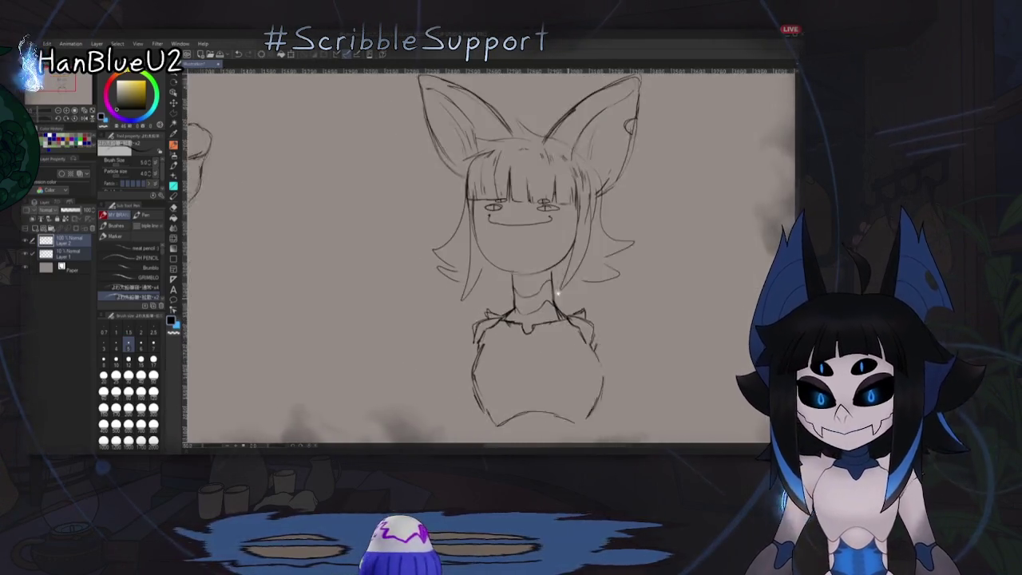
scroll(534, 240, down, 2)
drag(535, 263, 491, 244)
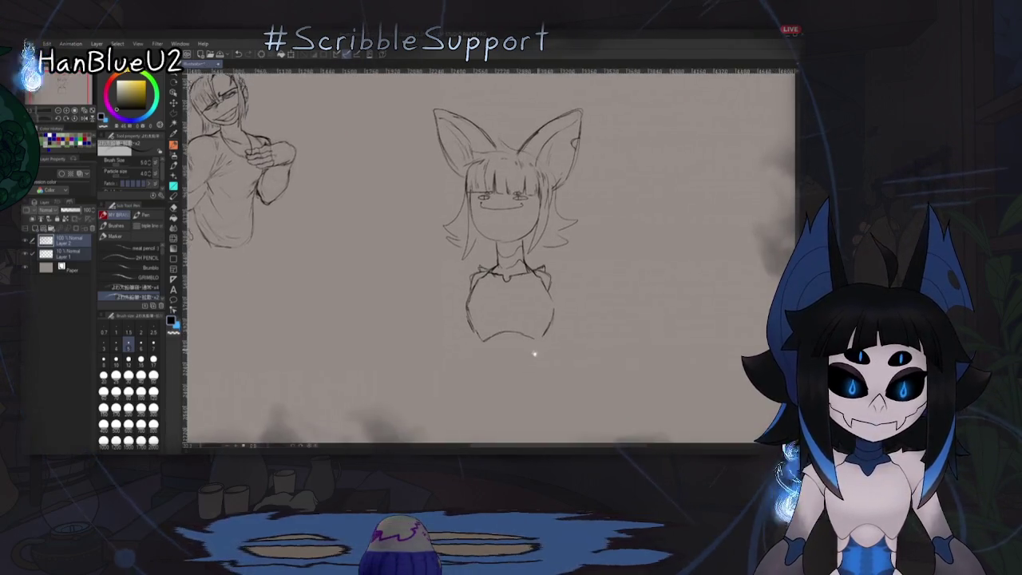
Step: Polyline-select the central figure, scale it down, nudge it right, and deselect
key(m)
click(383, 371)
click(574, 388)
click(655, 299)
click(667, 188)
click(614, 99)
click(409, 92)
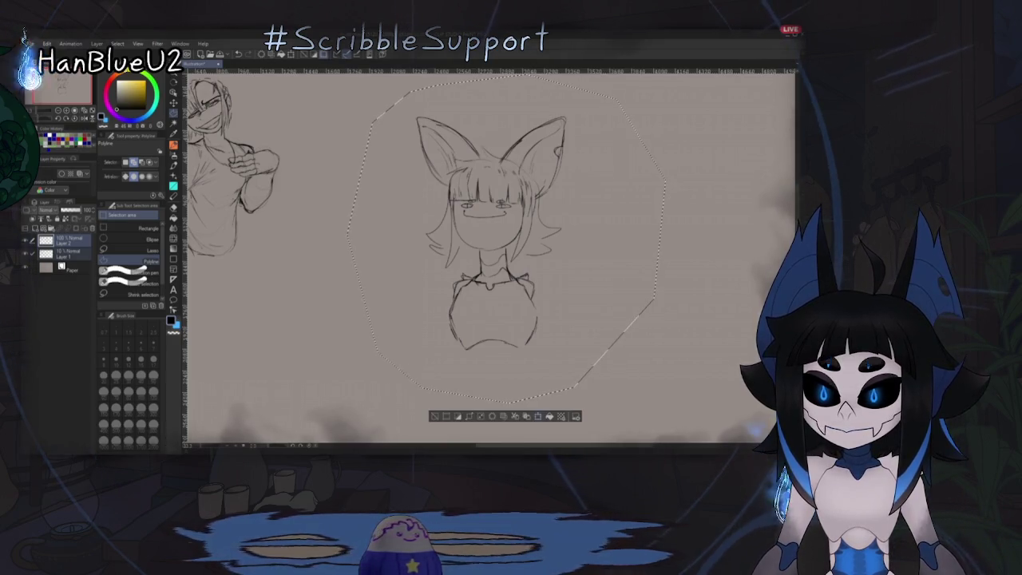
key(ctrl+t)
drag(669, 406, 575, 309)
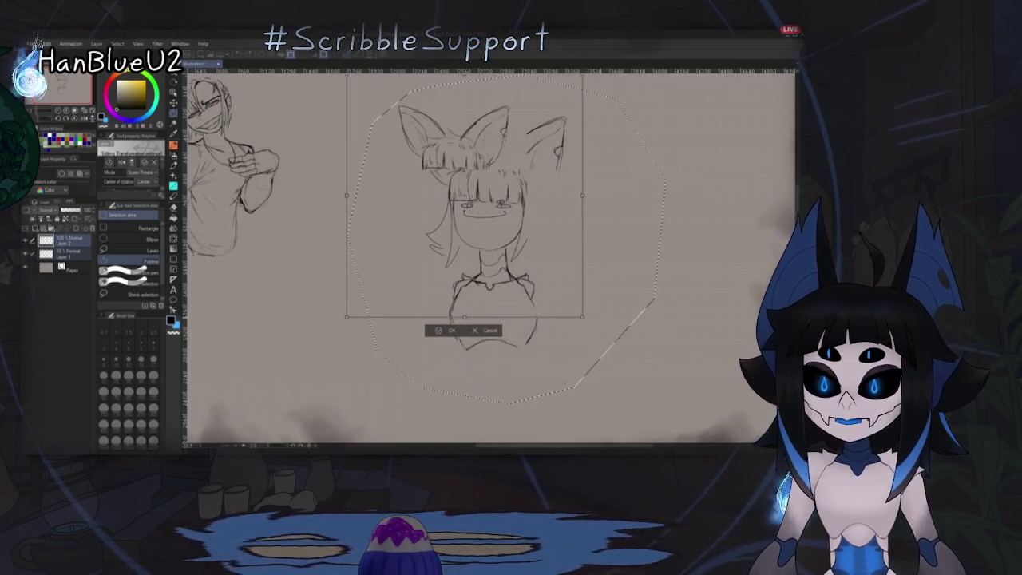
drag(460, 192, 484, 192)
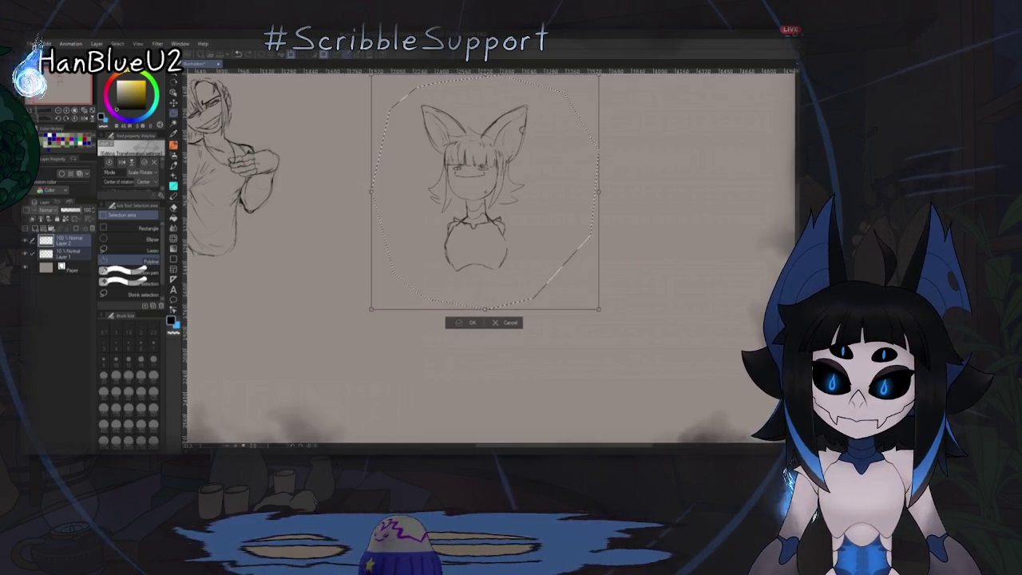
key(Return)
key(ctrl+d)
Step: Pan around the small figure and pencil in strokes for its legs
key(p)
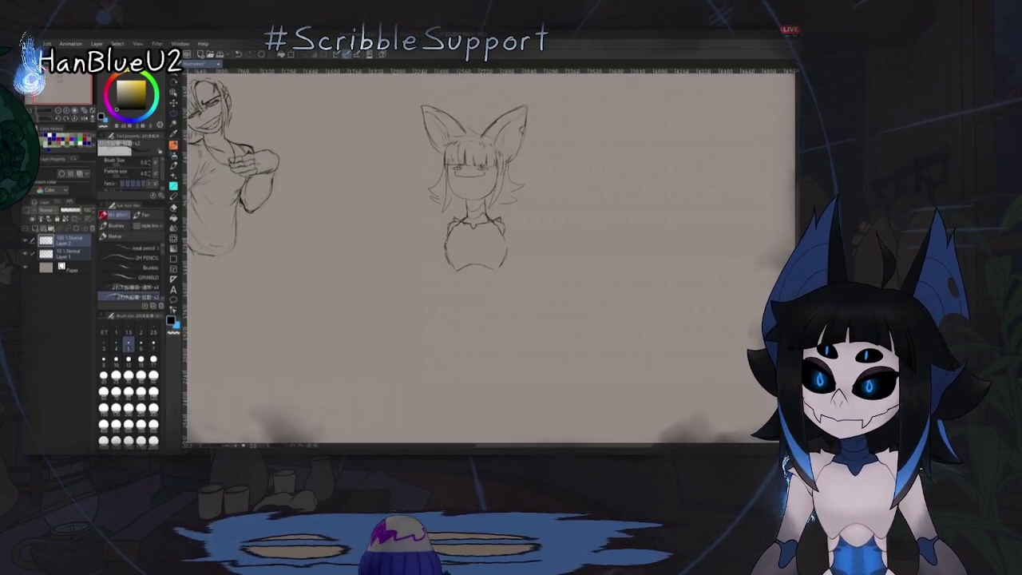
scroll(447, 239, up, 3)
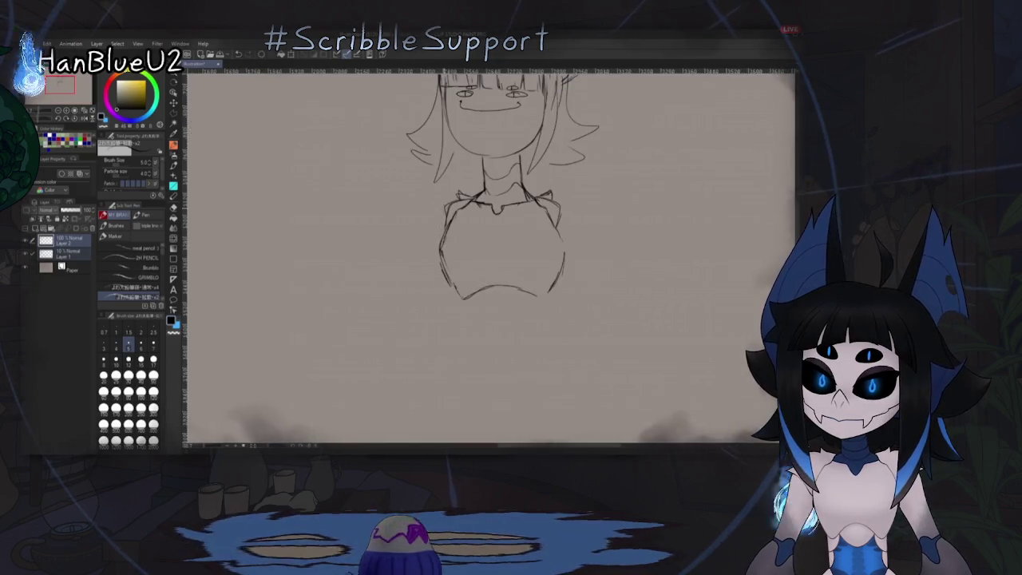
scroll(508, 314, down, 3)
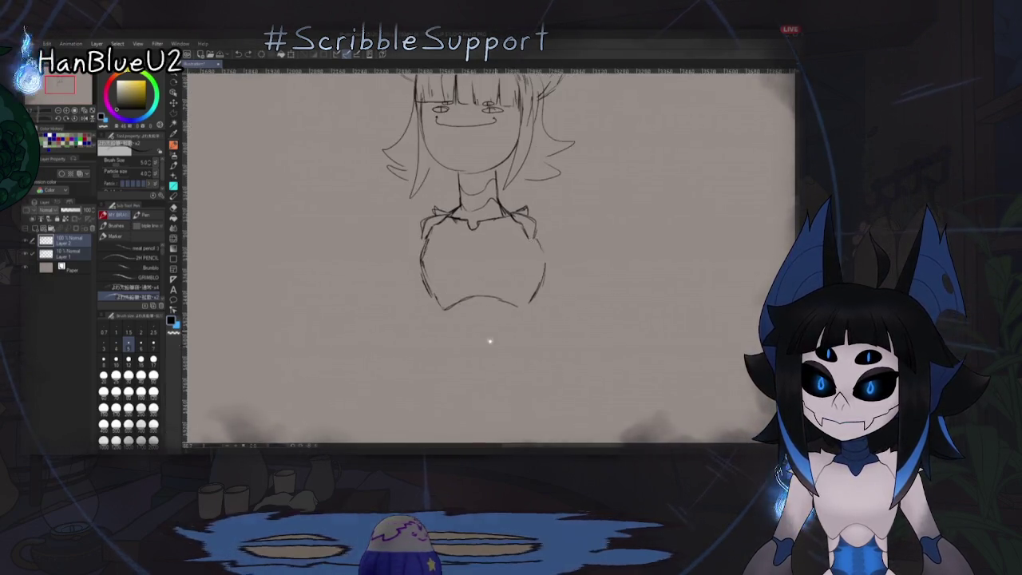
scroll(493, 329, down, 1)
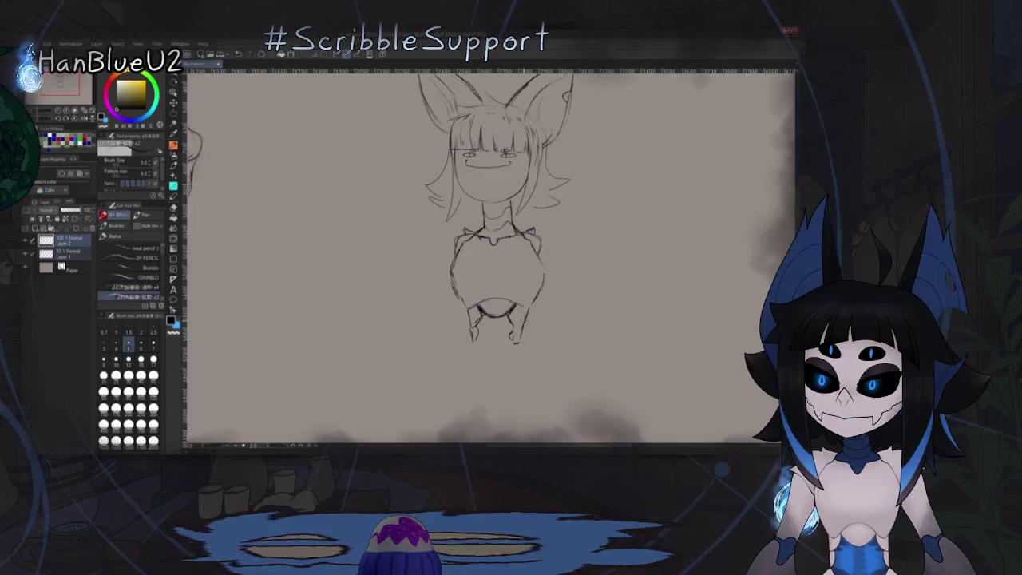
drag(495, 240, 515, 224)
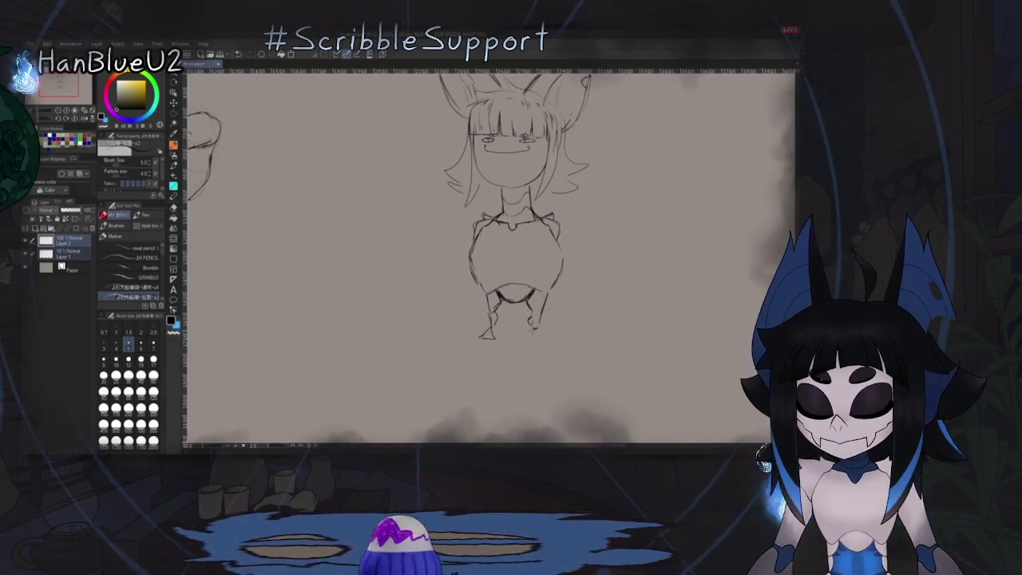
mouse_move(449, 303)
mouse_down()
mouse_move(483, 328)
mouse_move(486, 291)
mouse_up()
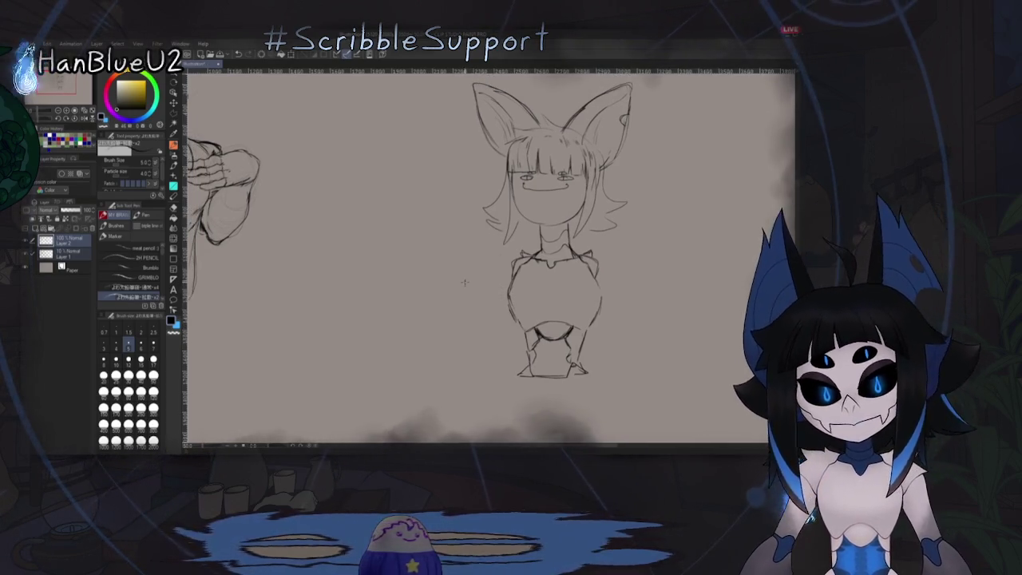
mouse_move(464, 280)
mouse_down()
mouse_move(477, 270)
mouse_move(454, 297)
mouse_up()
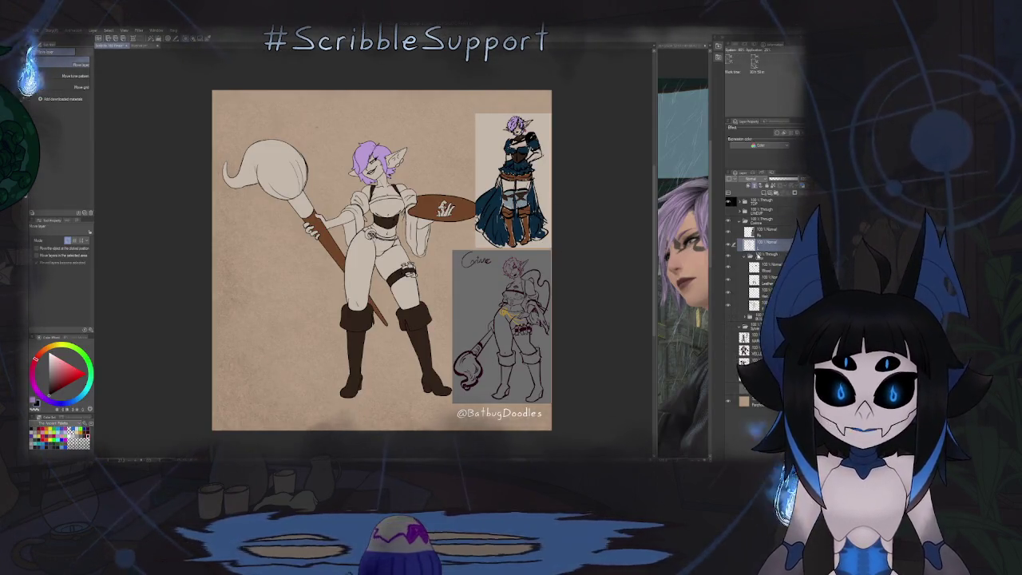
Step: Pick blue, make the Wood layer active, and select the character area
key(p)
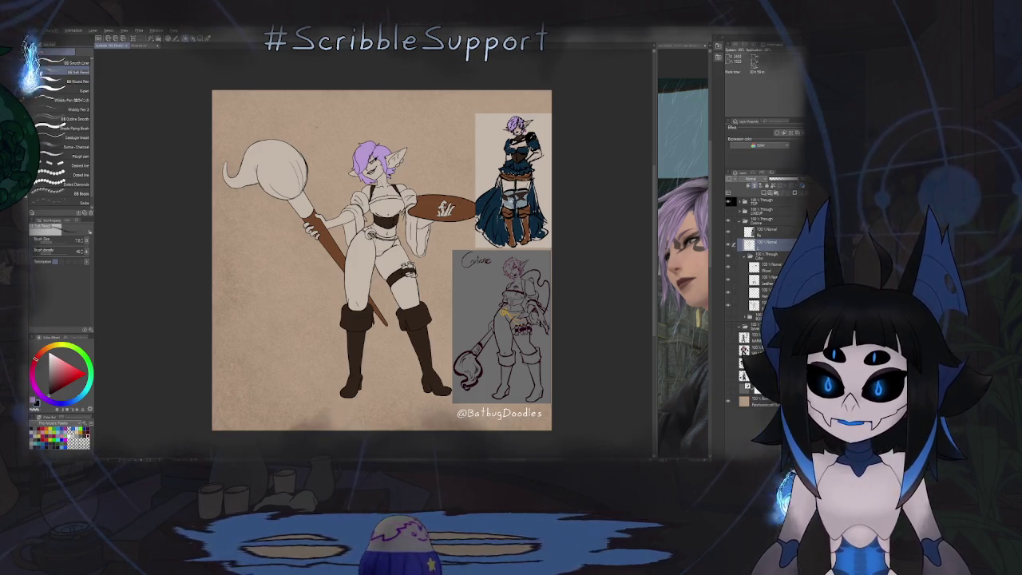
alt+click(511, 204)
click(762, 266)
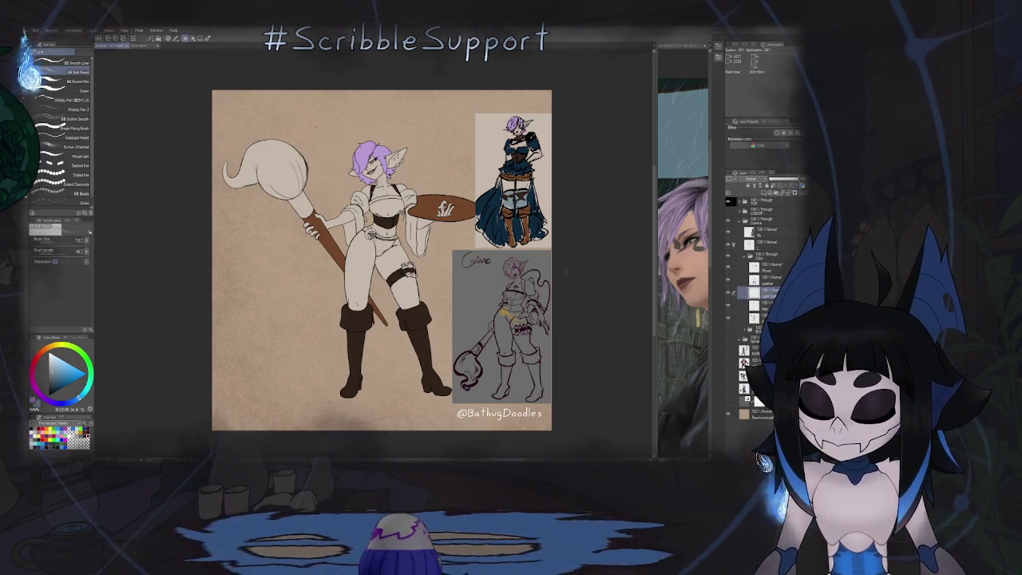
key(g)
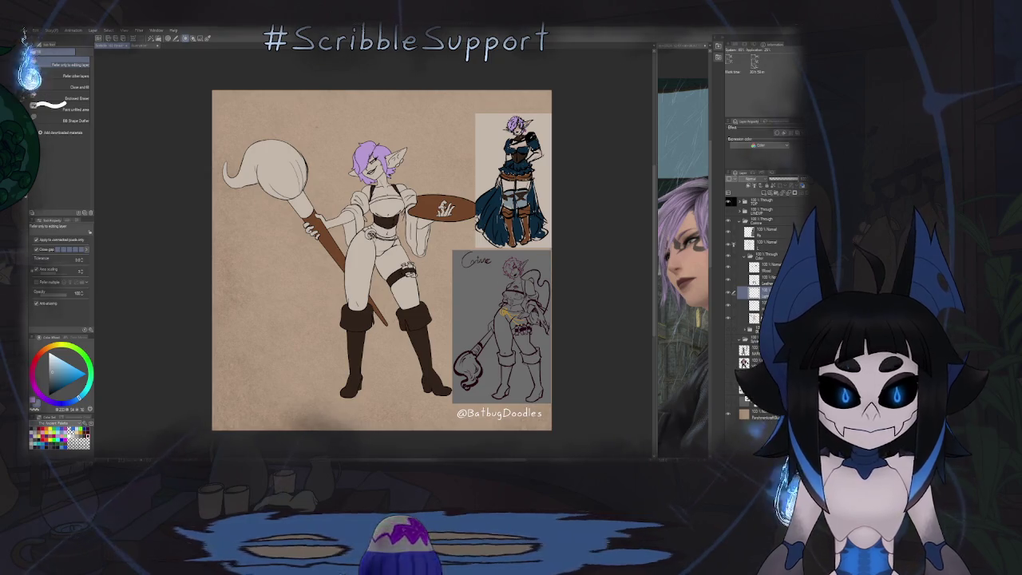
ctrl+click(754, 292)
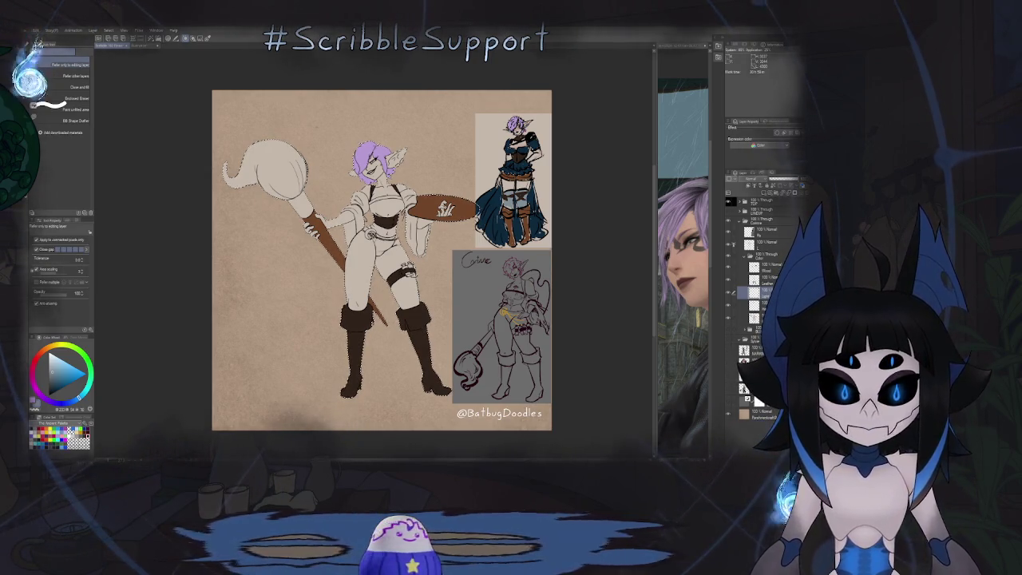
Step: Fit the artwork in view, test a blue-grey fill on the selection, and undo it
scroll(385, 198, up, 3)
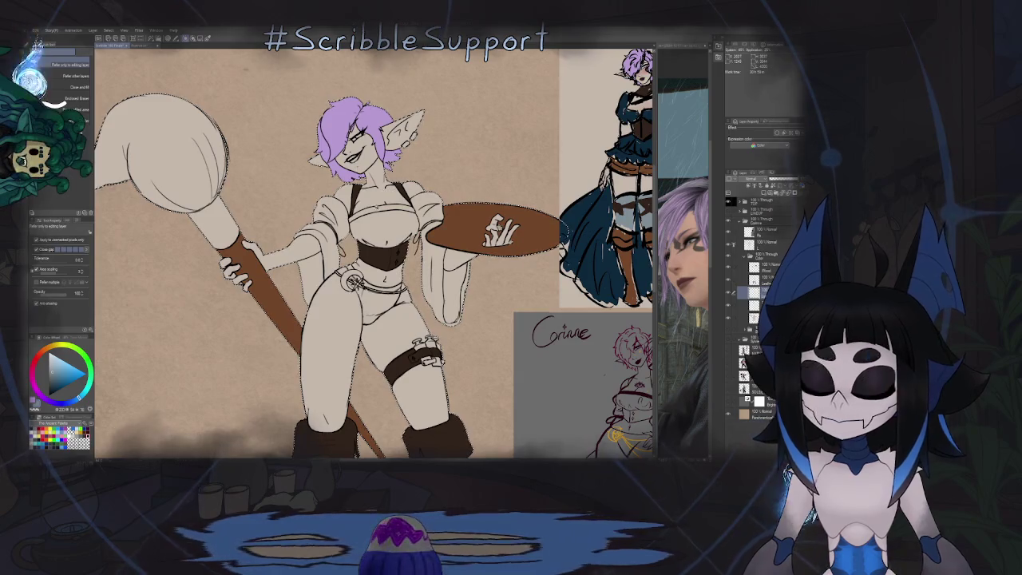
key(ctrl+0)
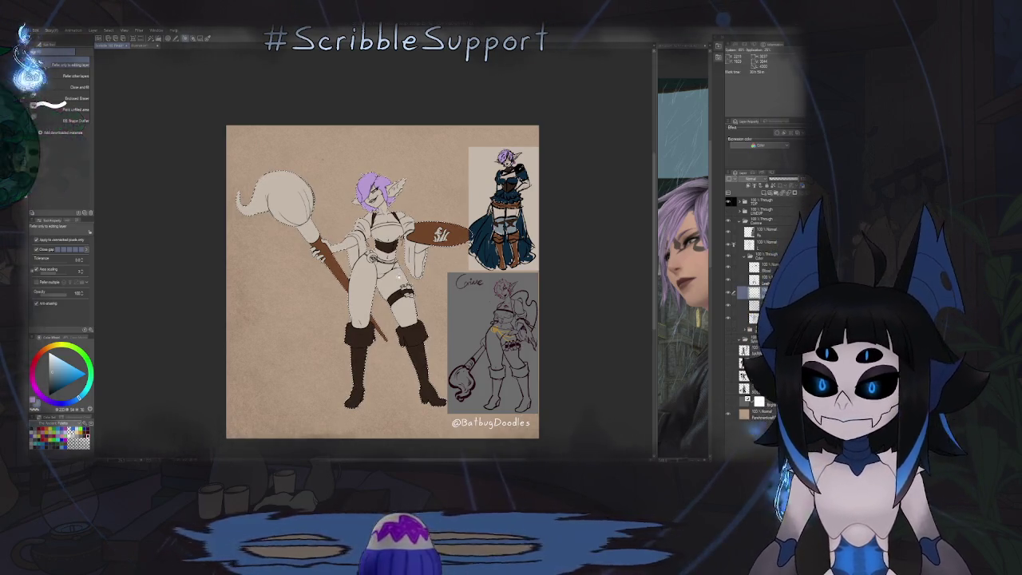
scroll(374, 253, up, 5)
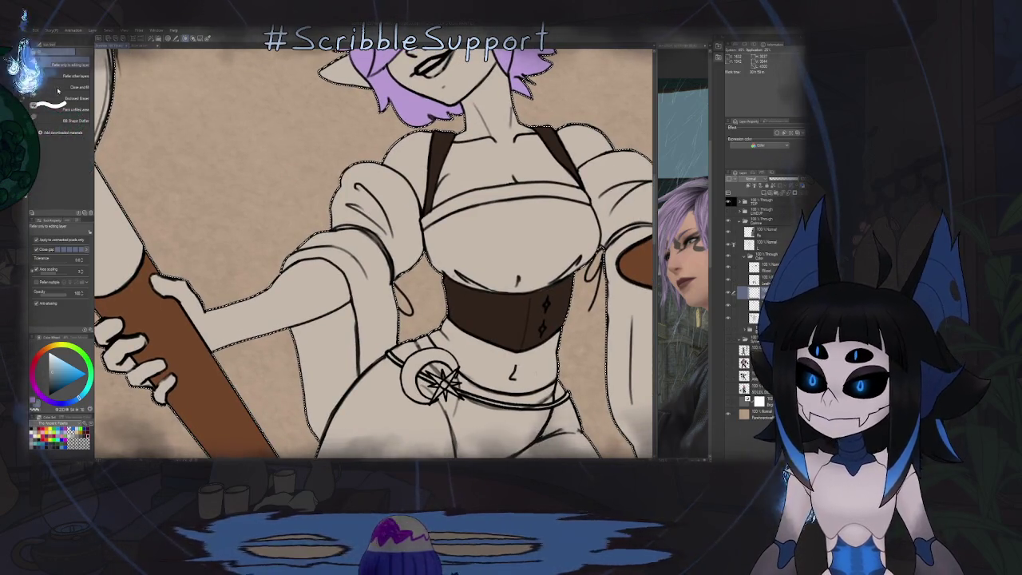
key(alt+BackSpace)
key(ctrl+z)
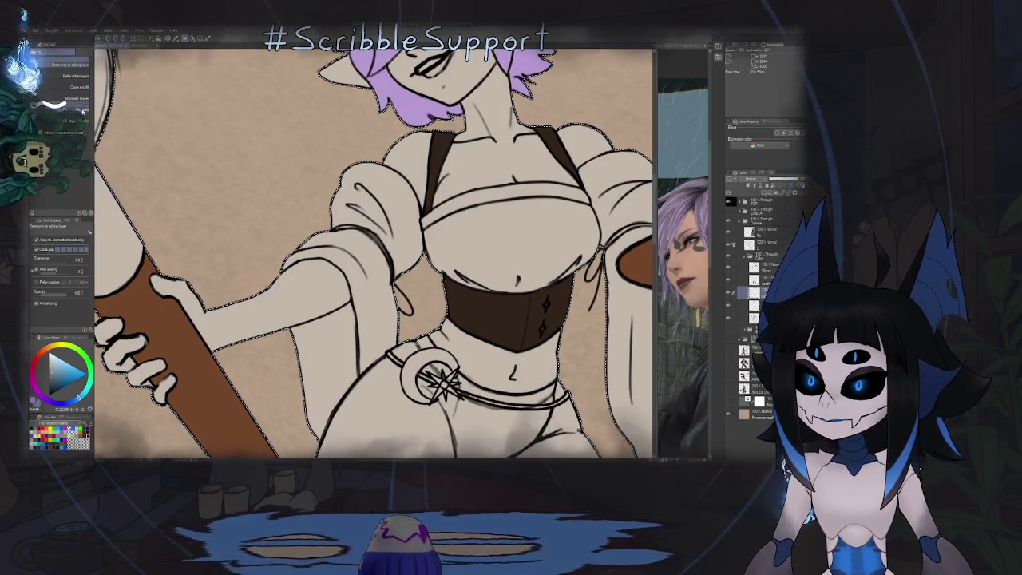
click(76, 120)
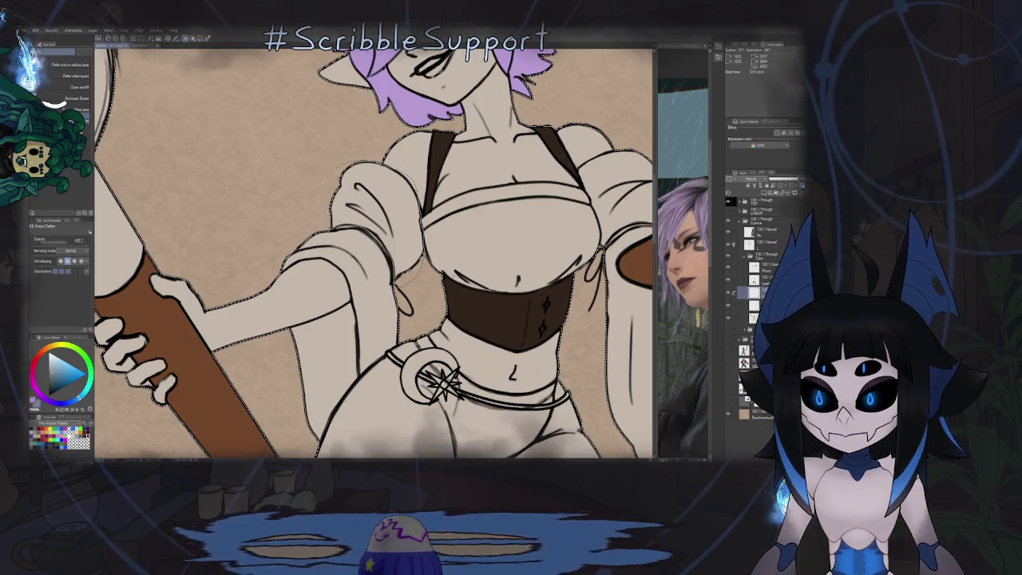
Step: Fill the left sleeve with blue-grey
click(360, 224)
scroll(359, 223, up, 5)
scroll(373, 252, down, 5)
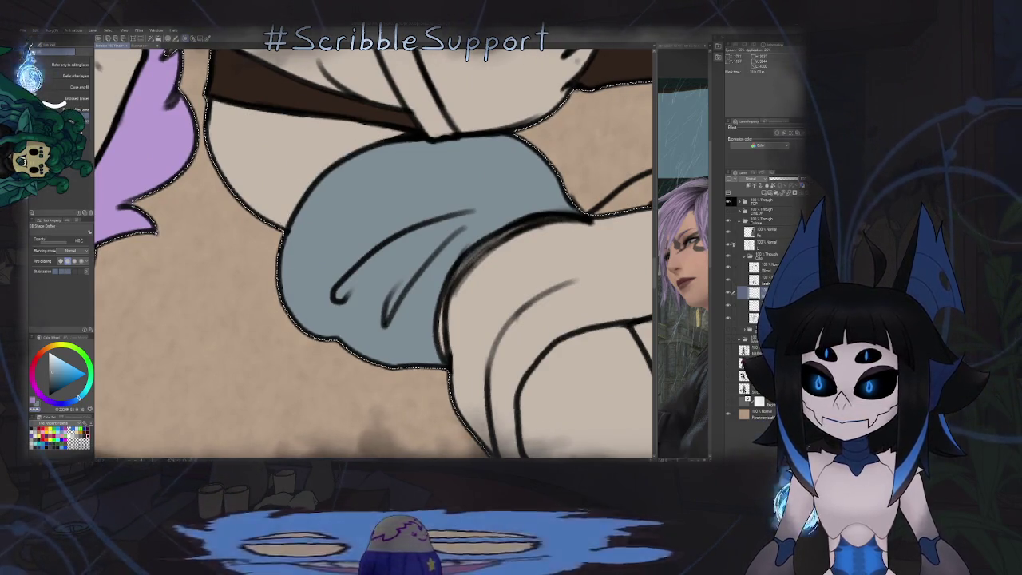
scroll(391, 167, down, 2)
scroll(375, 178, down, 1)
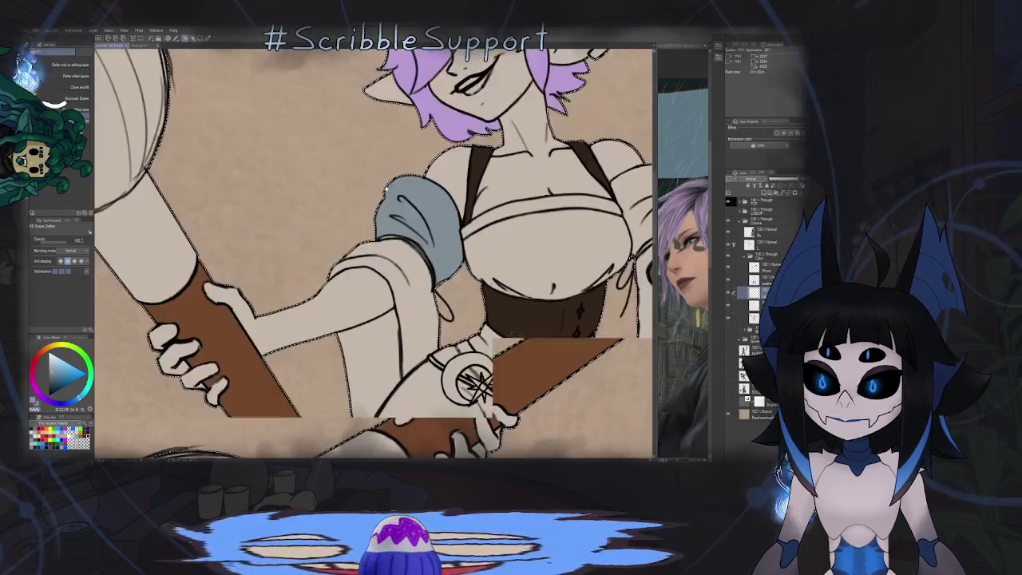
scroll(547, 216, up, 1)
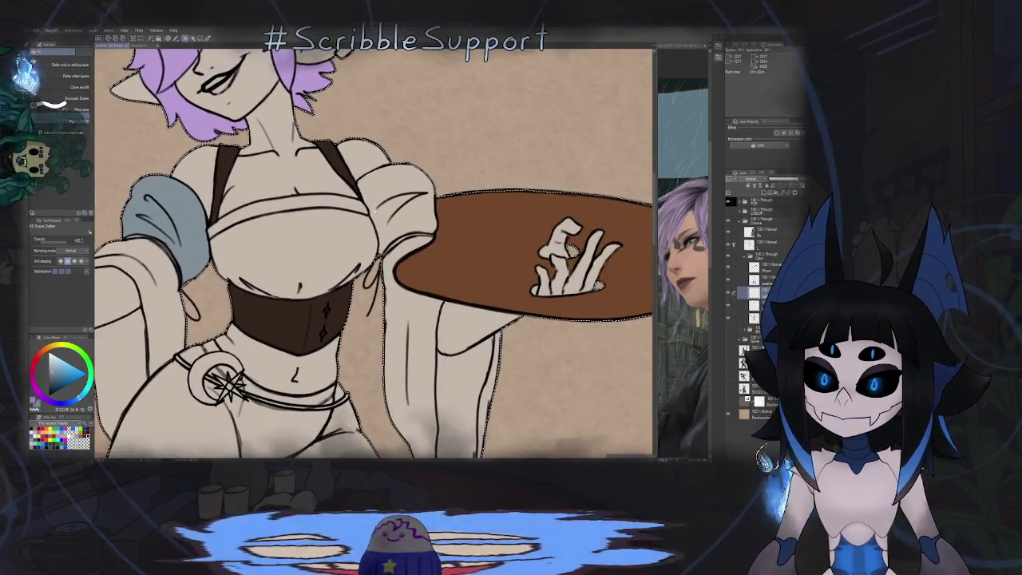
scroll(547, 216, up, 1)
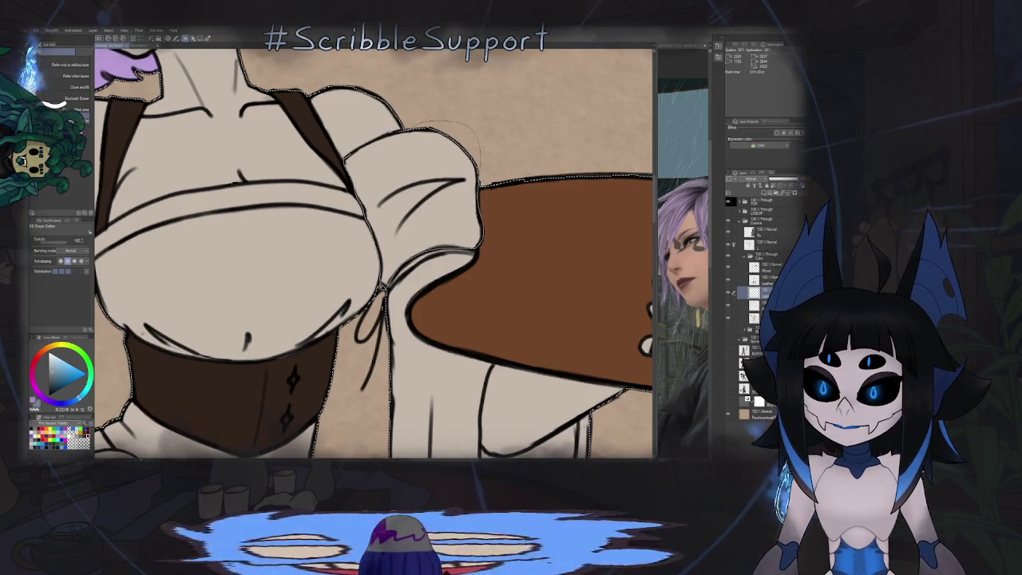
Step: Fill the other sleeve with the same blue-grey
click(392, 139)
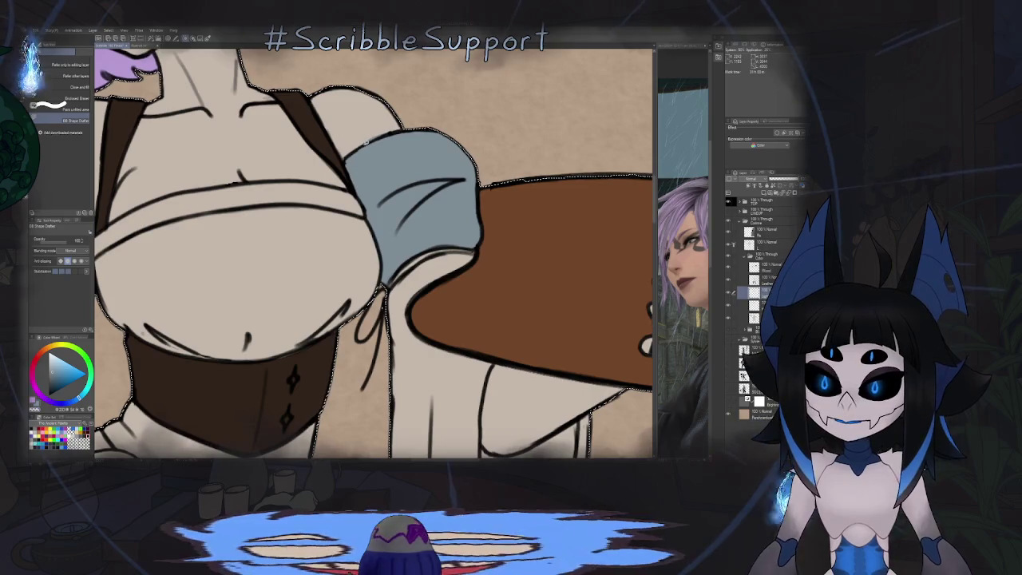
scroll(365, 142, up, 3)
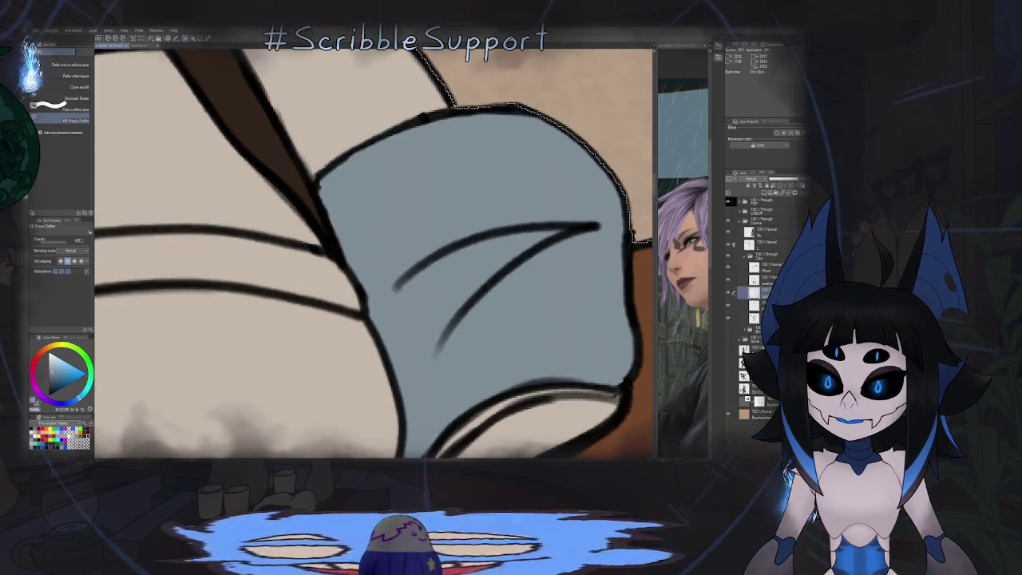
scroll(414, 145, down, 3)
scroll(451, 219, down, 2)
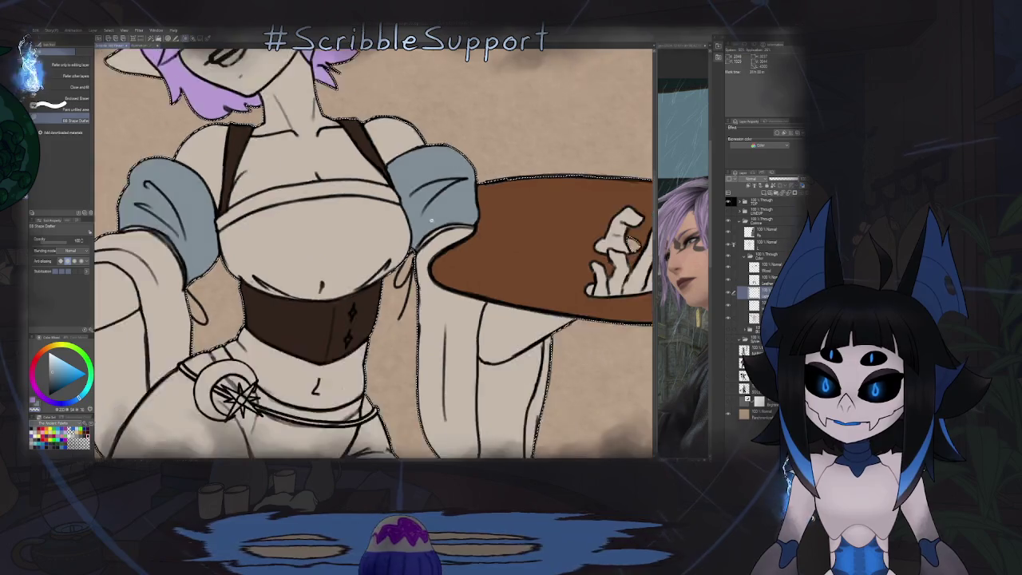
scroll(452, 219, down, 2)
scroll(452, 220, down, 3)
scroll(414, 231, up, 3)
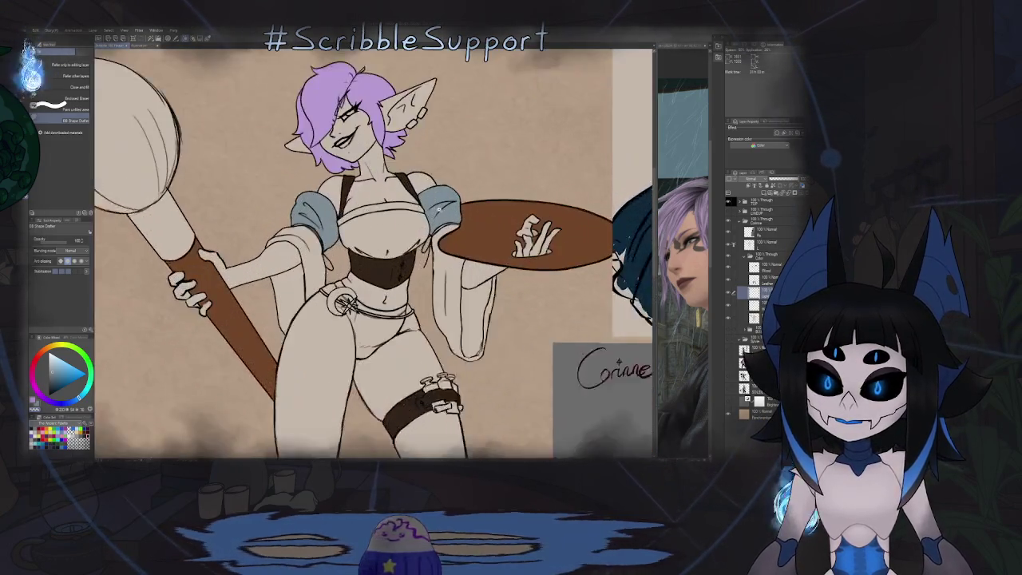
scroll(414, 231, up, 1)
scroll(414, 231, up, 2)
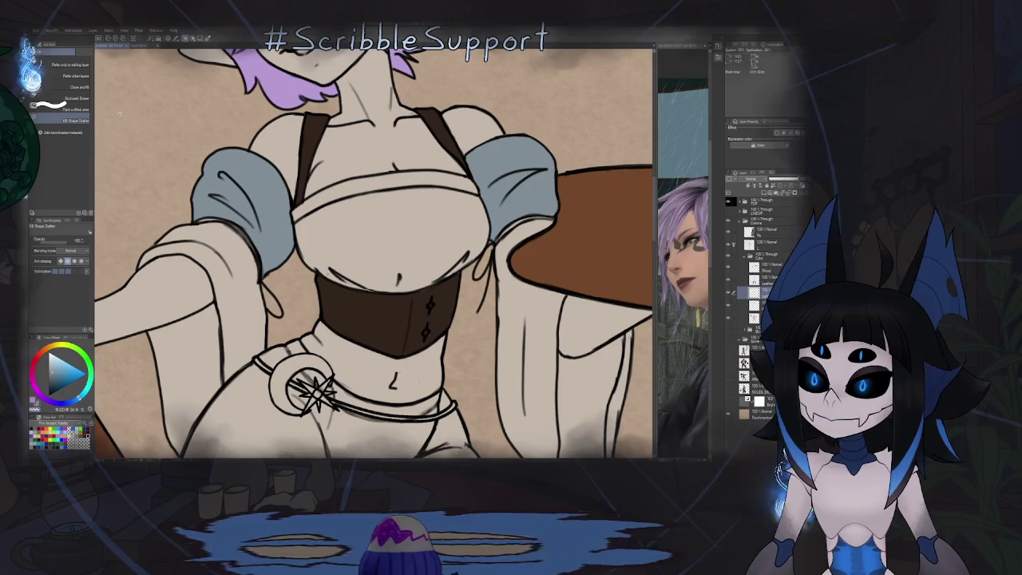
Step: Fill the chest wrap blue-grey using the fill mode that refers to other layers' line art
click(80, 87)
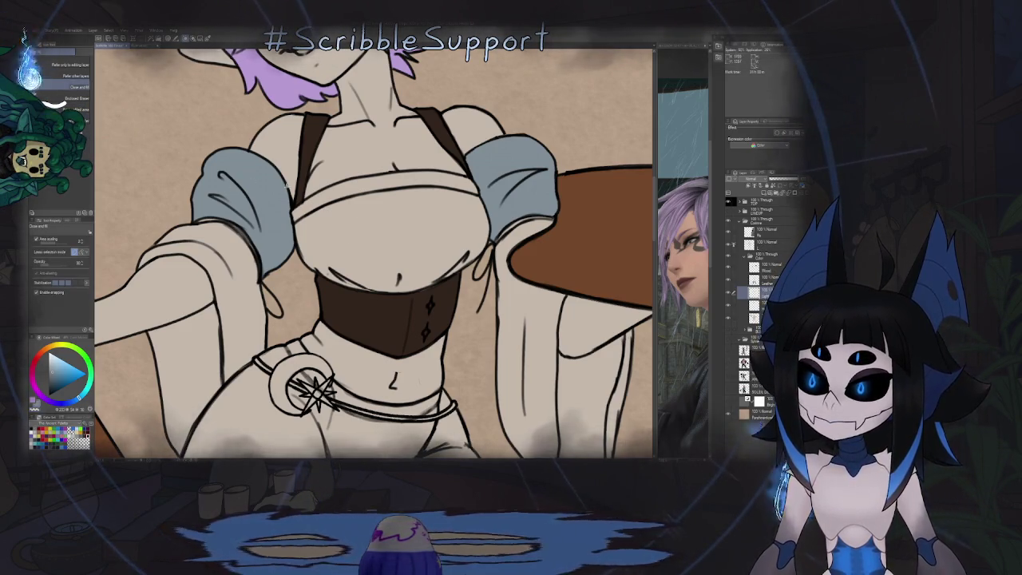
click(80, 75)
click(391, 227)
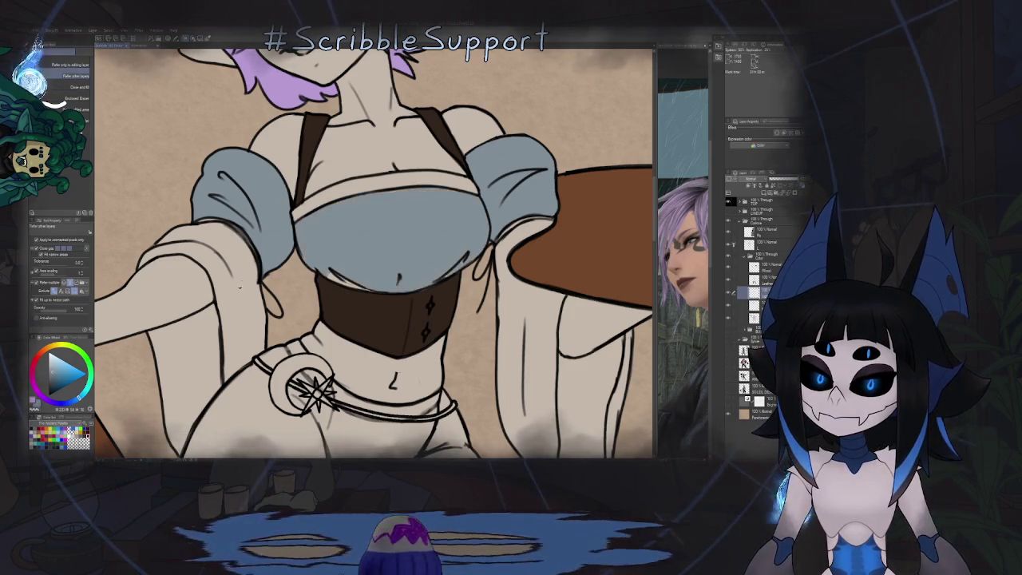
Step: Rotate the view around the chest wrap with the Round Pen to touch up its edges
key(p)
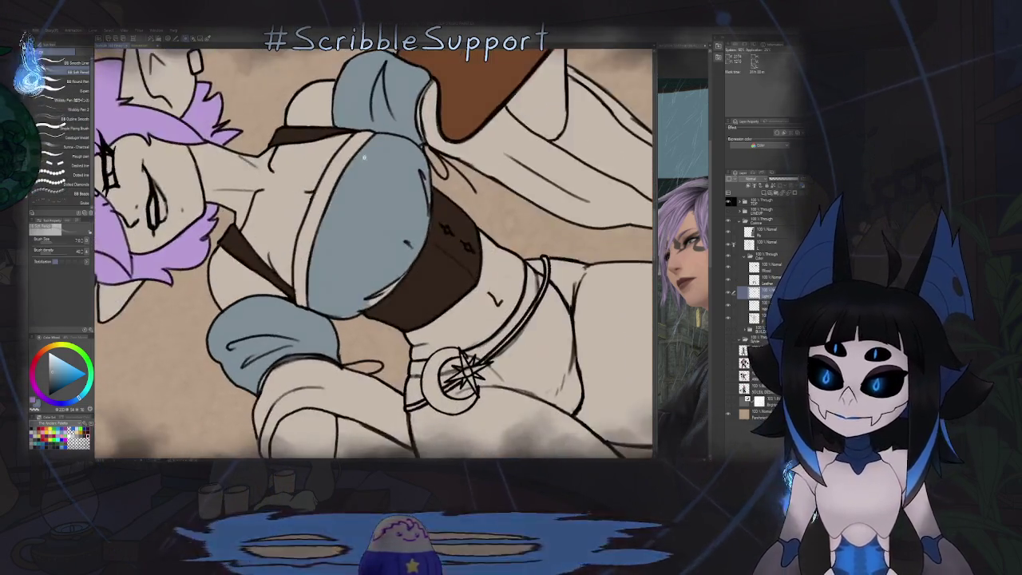
scroll(373, 252, up, 3)
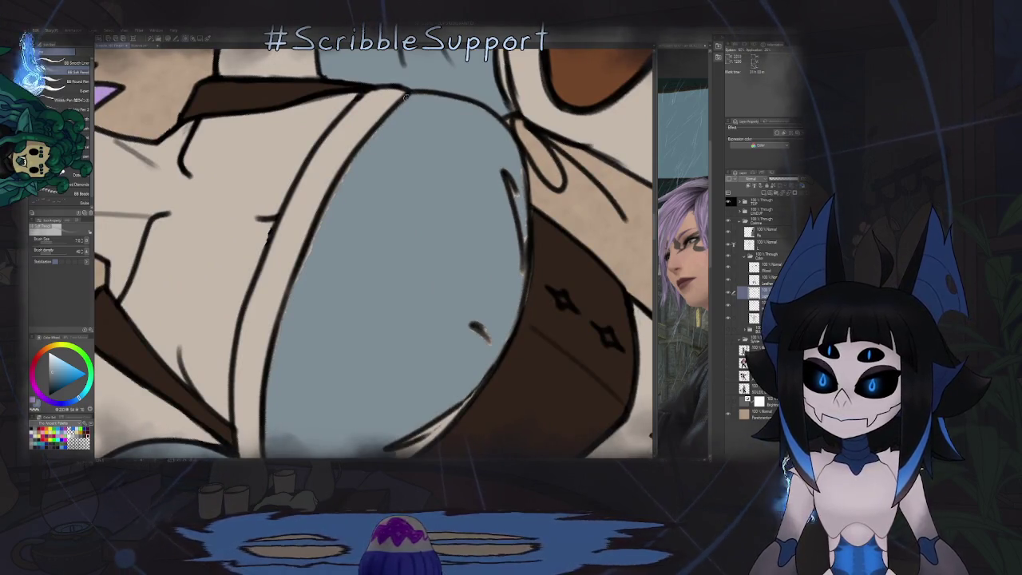
drag(376, 129, 397, 76)
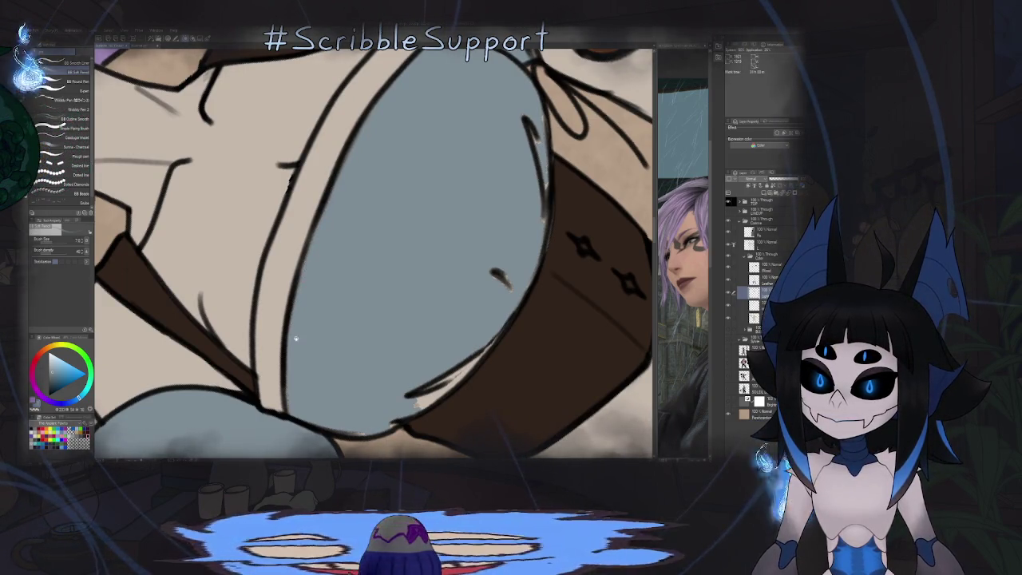
drag(295, 338, 308, 211)
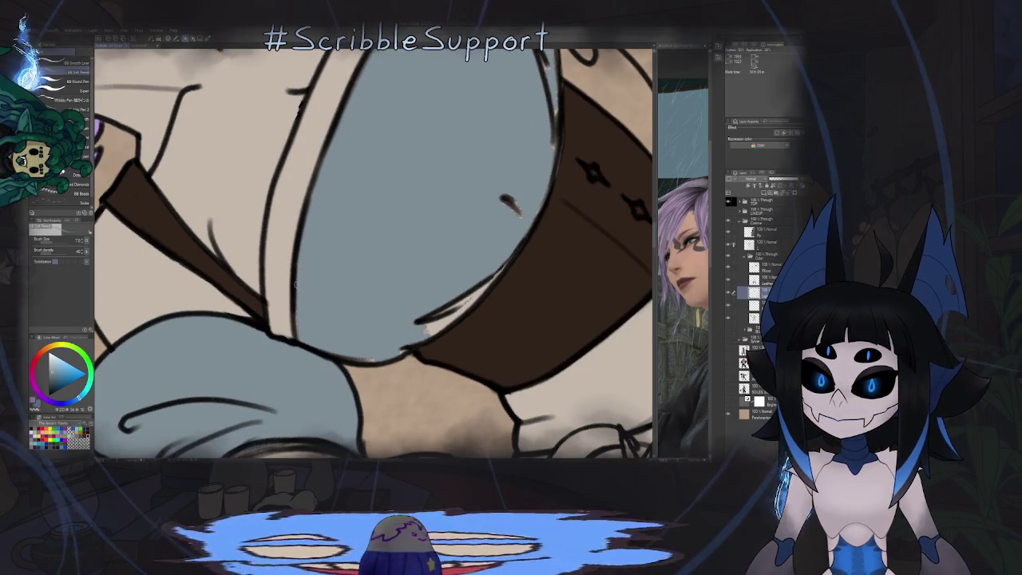
mouse_move(295, 284)
mouse_down()
mouse_move(405, 282)
mouse_move(548, 194)
mouse_up()
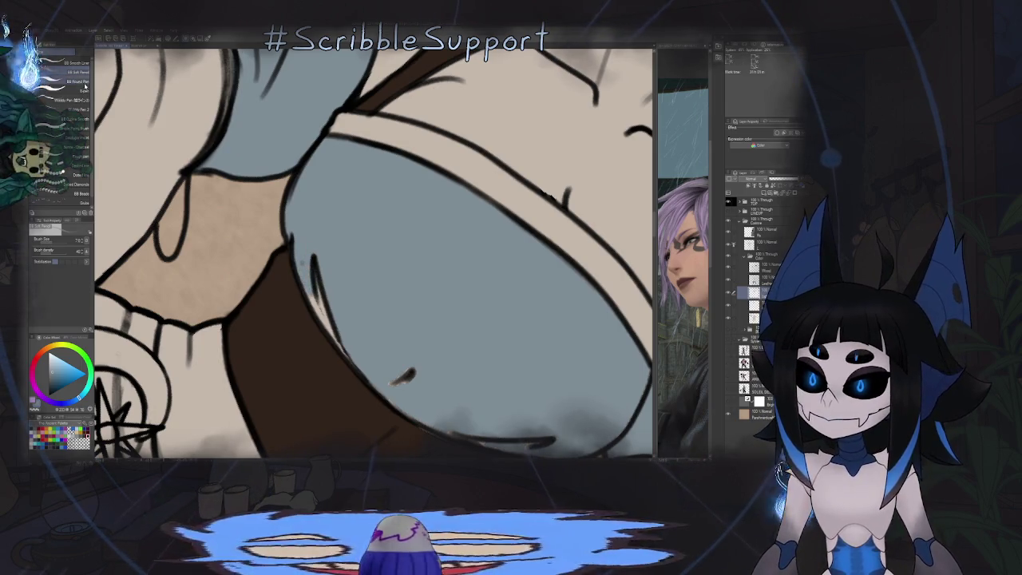
key(p)
drag(356, 143, 308, 209)
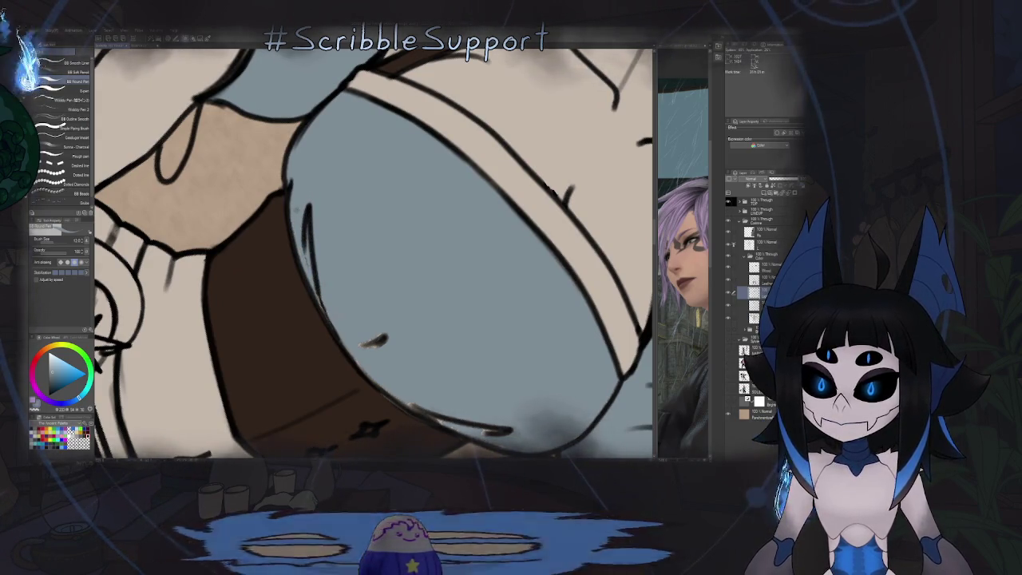
key(ctrl+0)
mouse_move(479, 335)
mouse_down()
mouse_move(447, 375)
mouse_move(367, 399)
mouse_up()
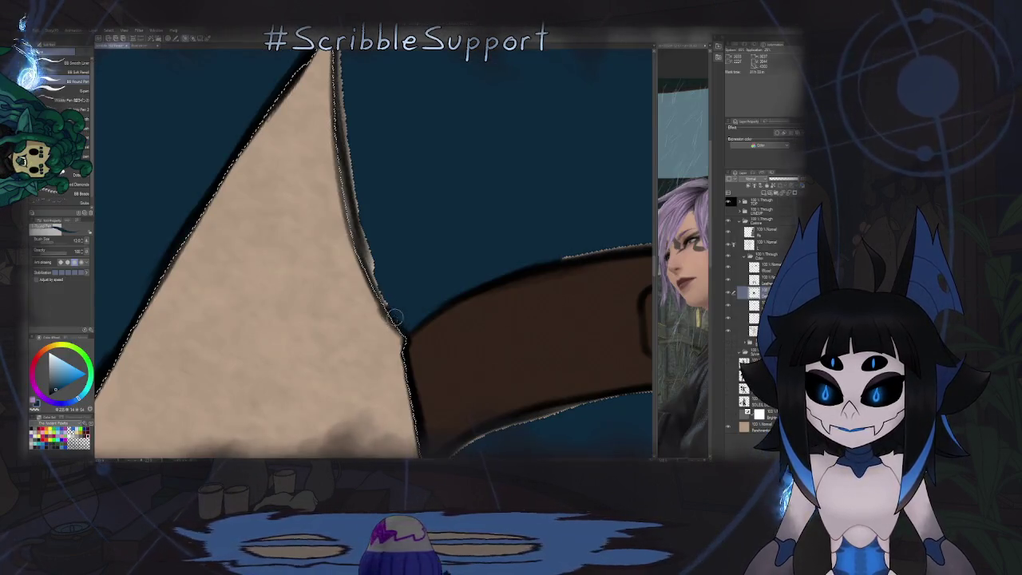
Step: Paint out the stray white stroke at the waist and fill the trouser's white strokes navy
scroll(379, 221, down, 3)
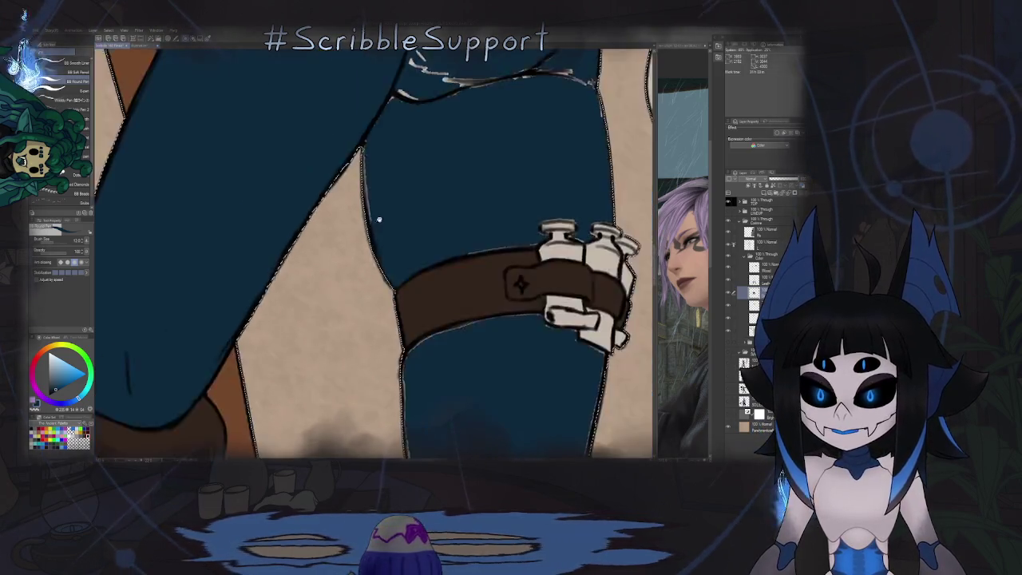
scroll(378, 221, down, 2)
scroll(363, 309, up, 4)
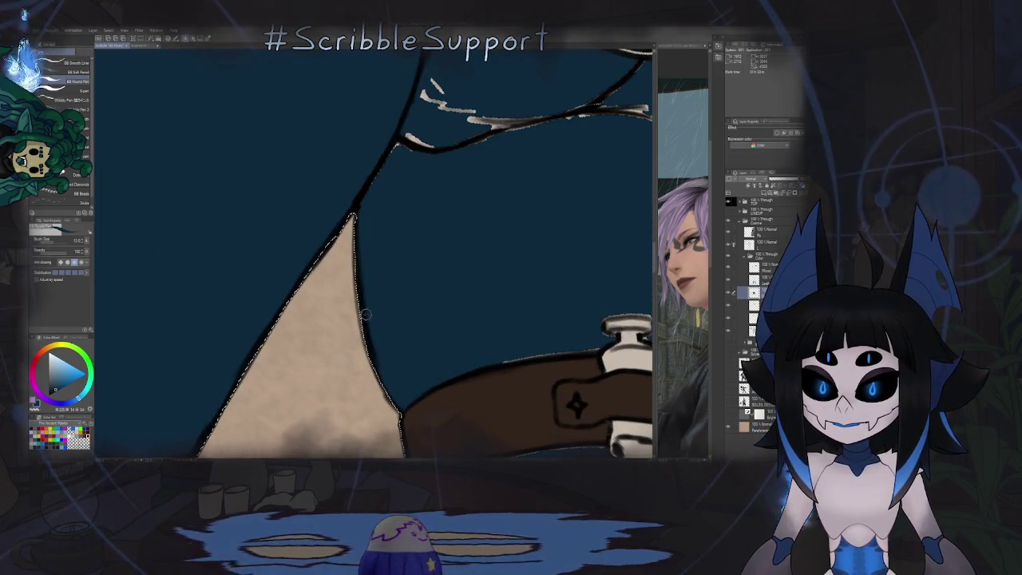
drag(403, 144, 437, 144)
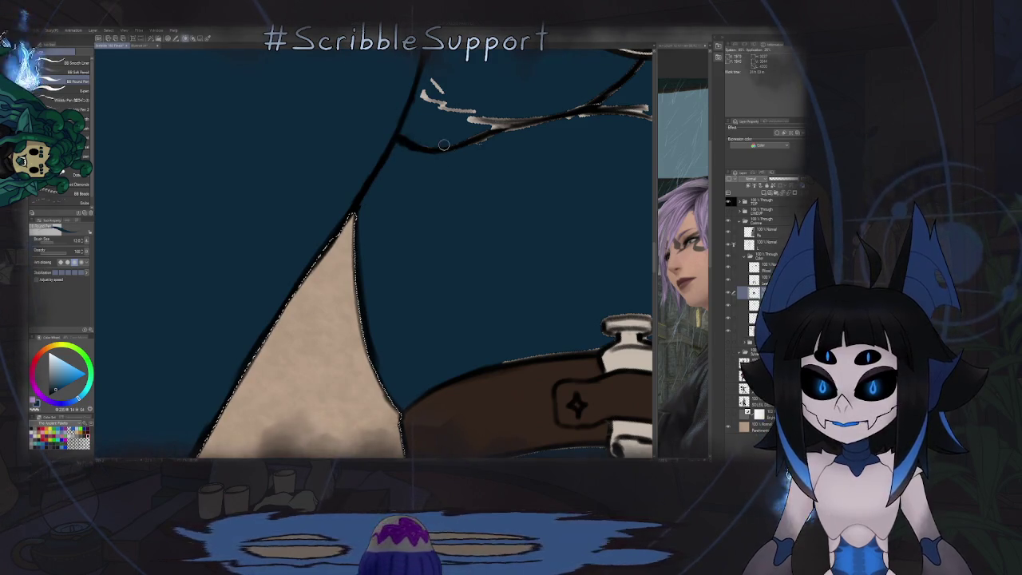
scroll(494, 136, down, 2)
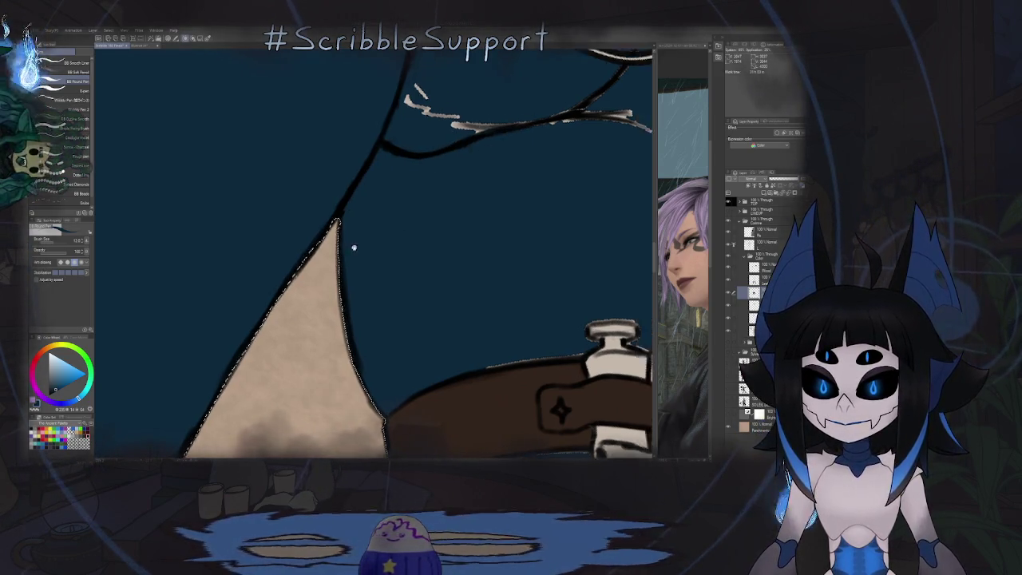
scroll(374, 229, up, 2)
key(g)
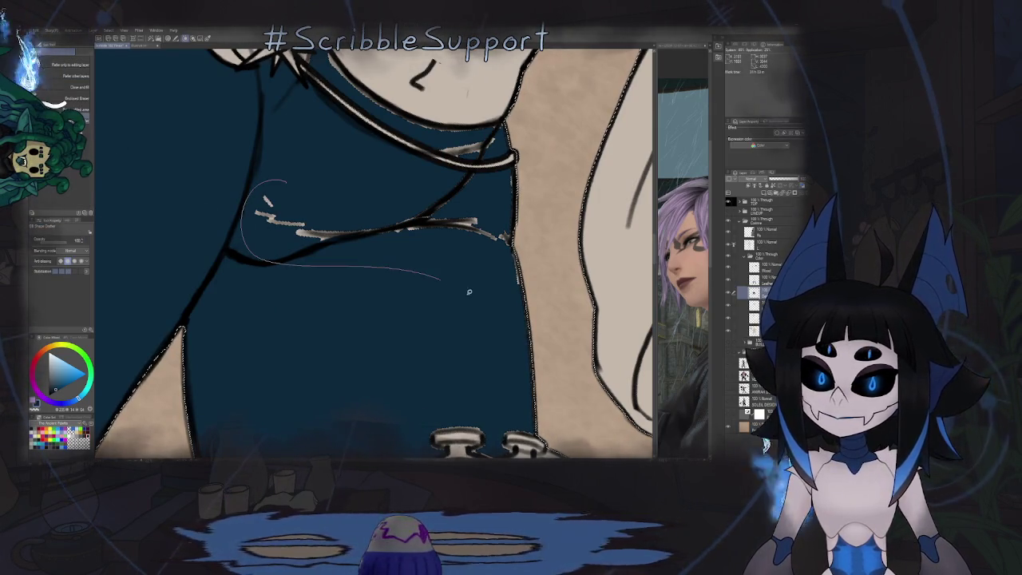
drag(467, 290, 471, 288)
Step: Outline and fill the white gap beside the thigh-strap bottles with navy
drag(342, 279, 423, 204)
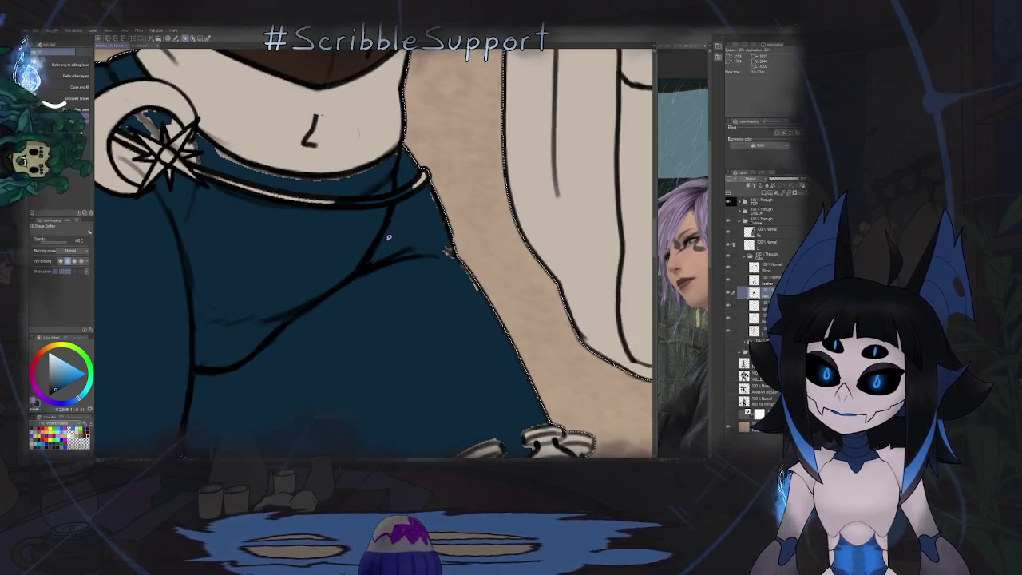
mouse_move(416, 207)
mouse_down()
mouse_move(437, 219)
mouse_move(409, 226)
mouse_up()
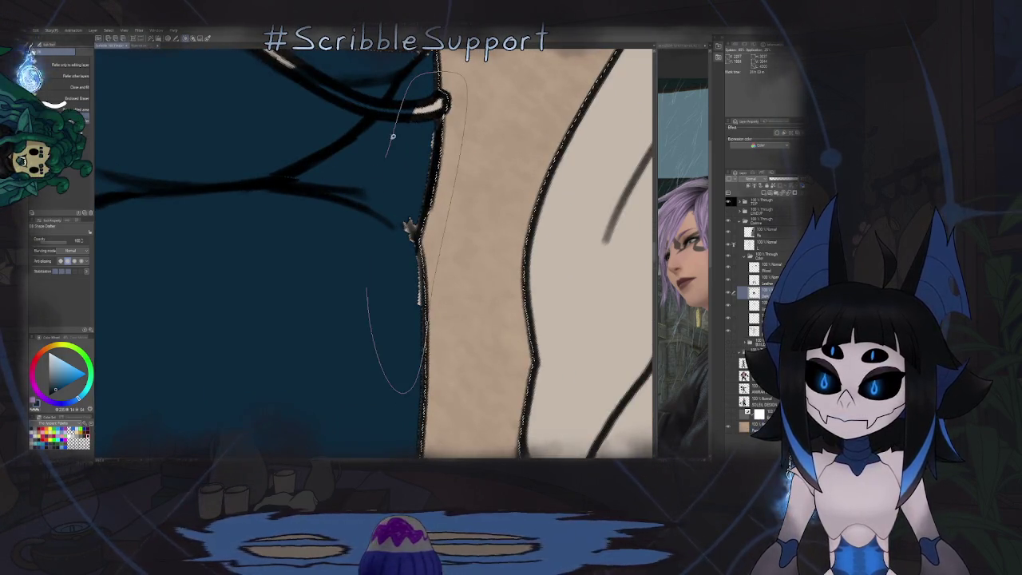
key(ctrl+at)
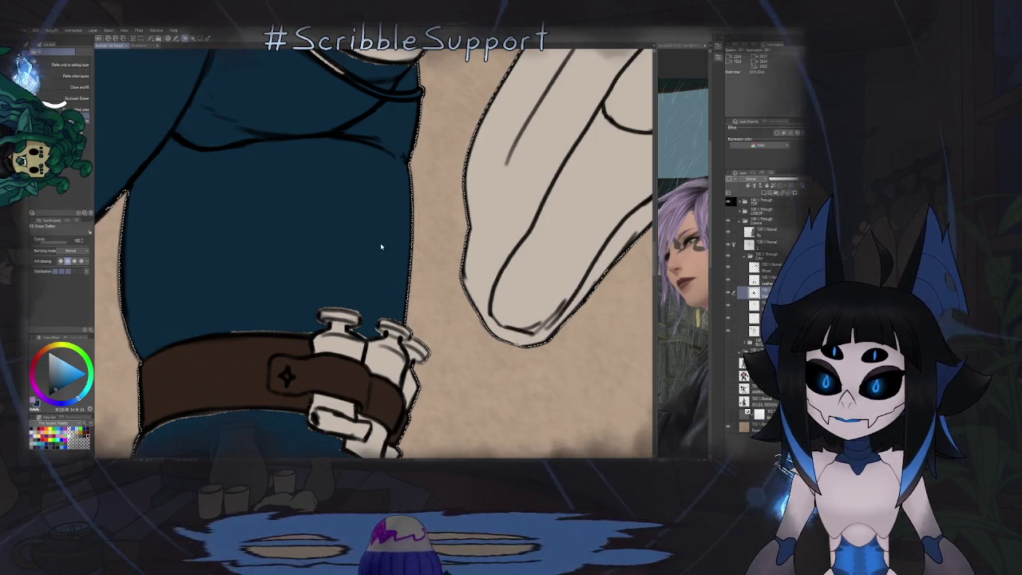
drag(380, 246, 342, 240)
key(p)
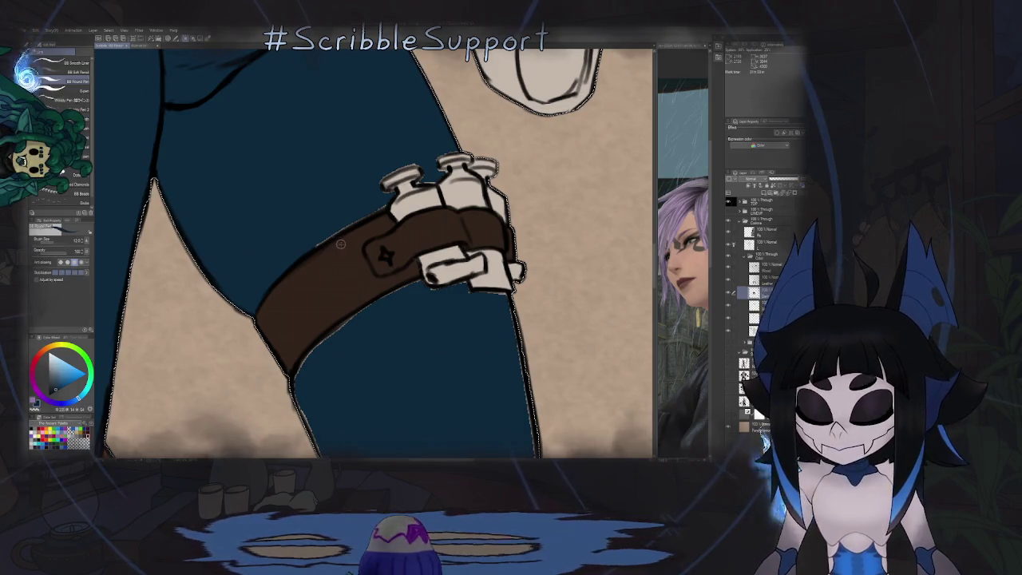
scroll(339, 243, up, 1)
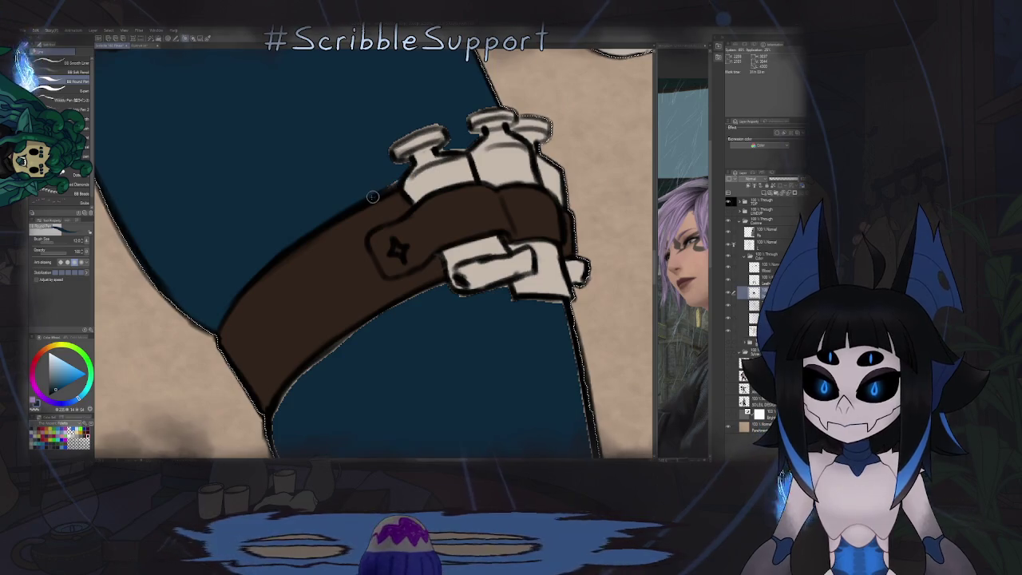
scroll(412, 170, down, 1)
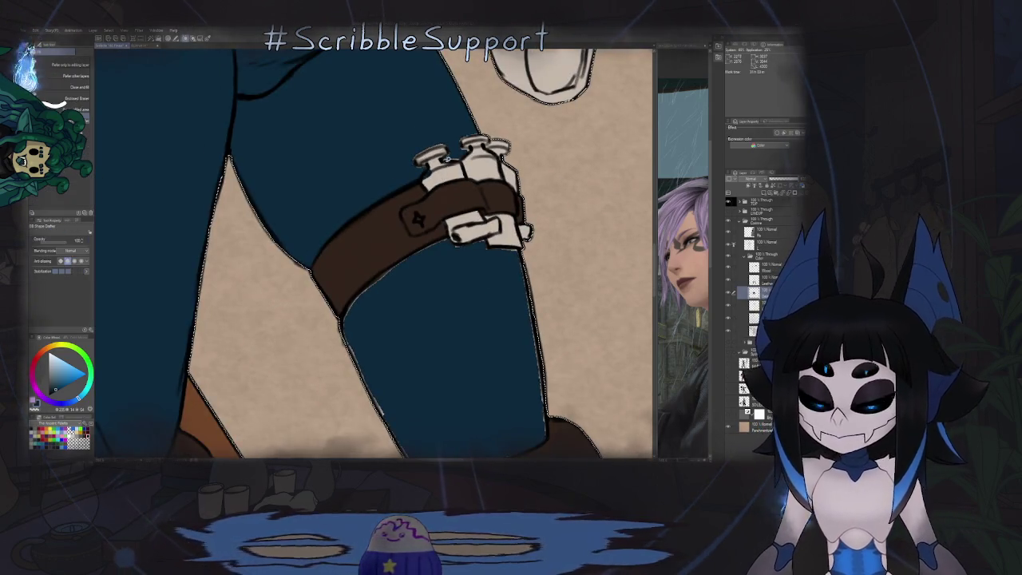
key(g)
drag(468, 128, 418, 285)
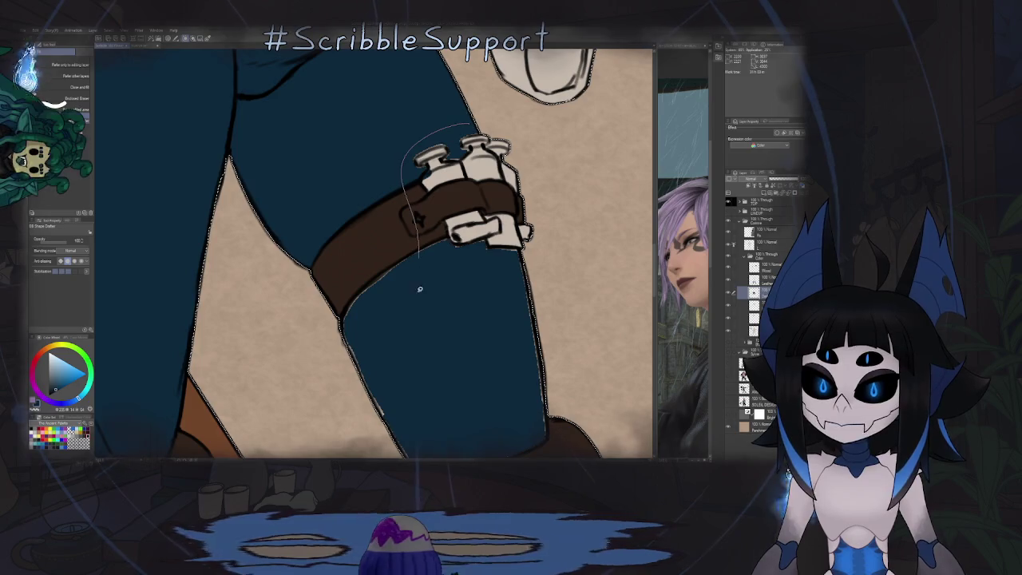
drag(504, 278, 520, 273)
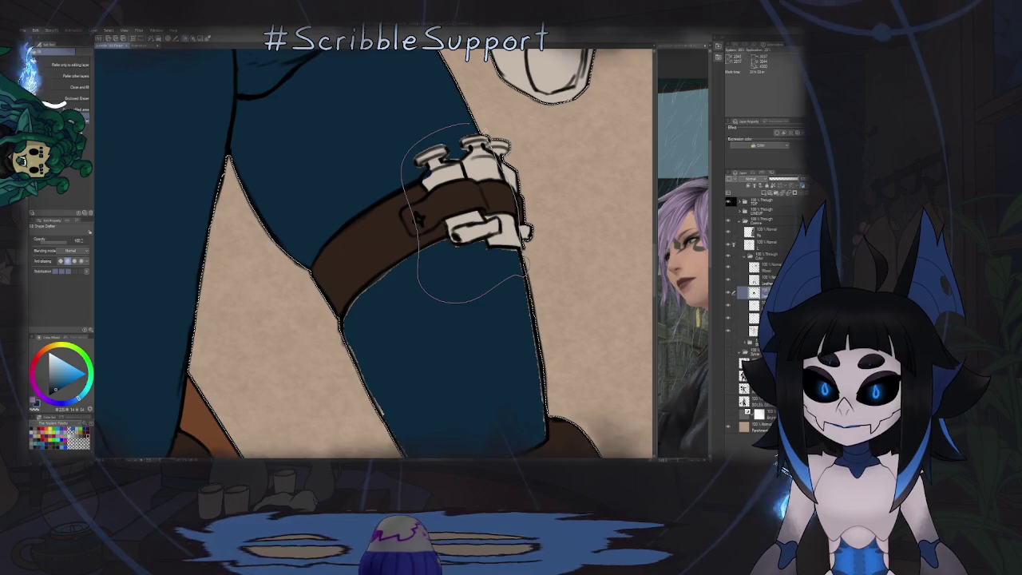
drag(523, 272, 527, 248)
Step: Outline and fill the white gap along the boot top with navy
scroll(402, 182, down, 2)
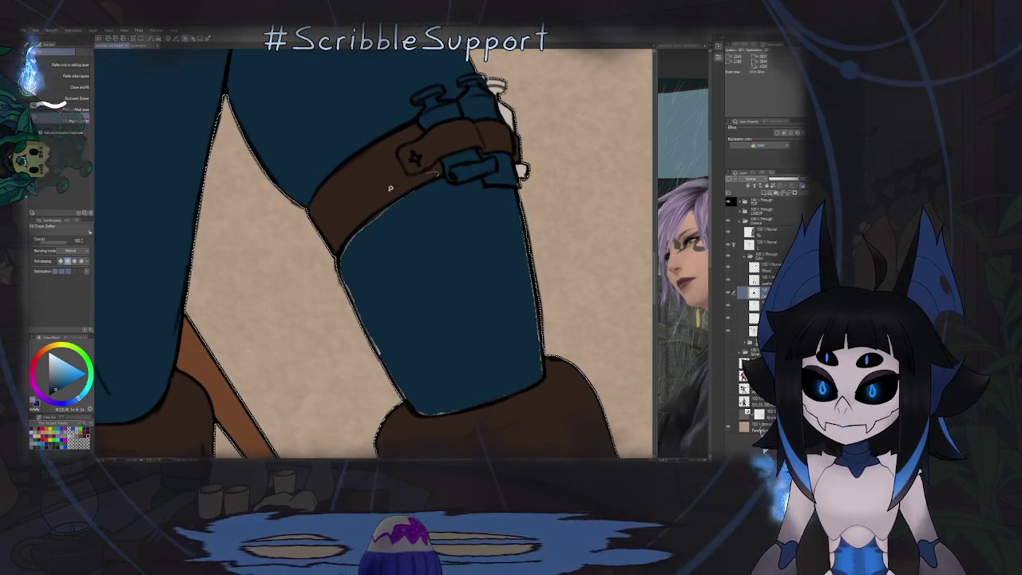
scroll(375, 200, down, 2)
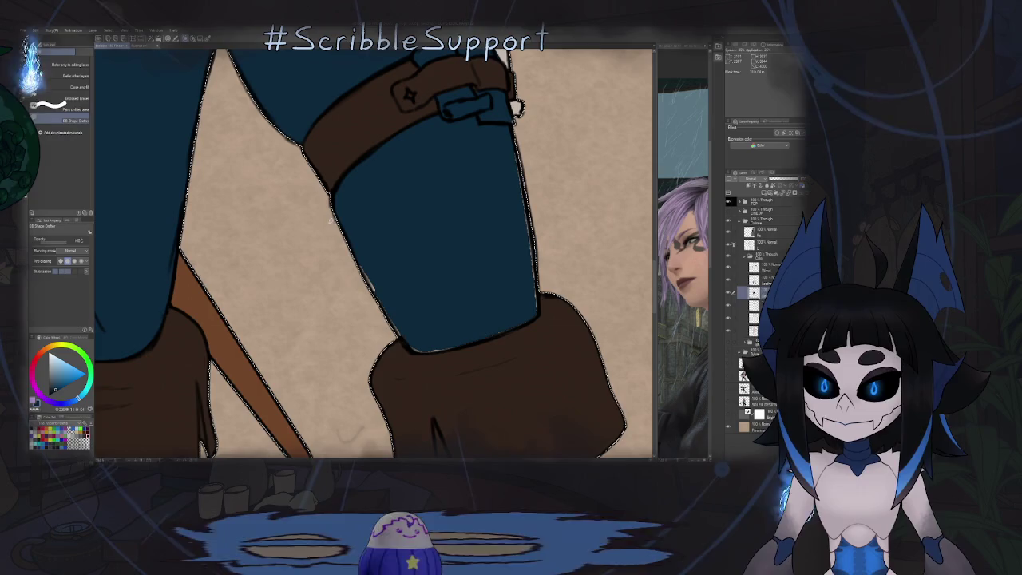
mouse_move(331, 215)
mouse_down()
mouse_move(423, 354)
mouse_move(523, 128)
mouse_up()
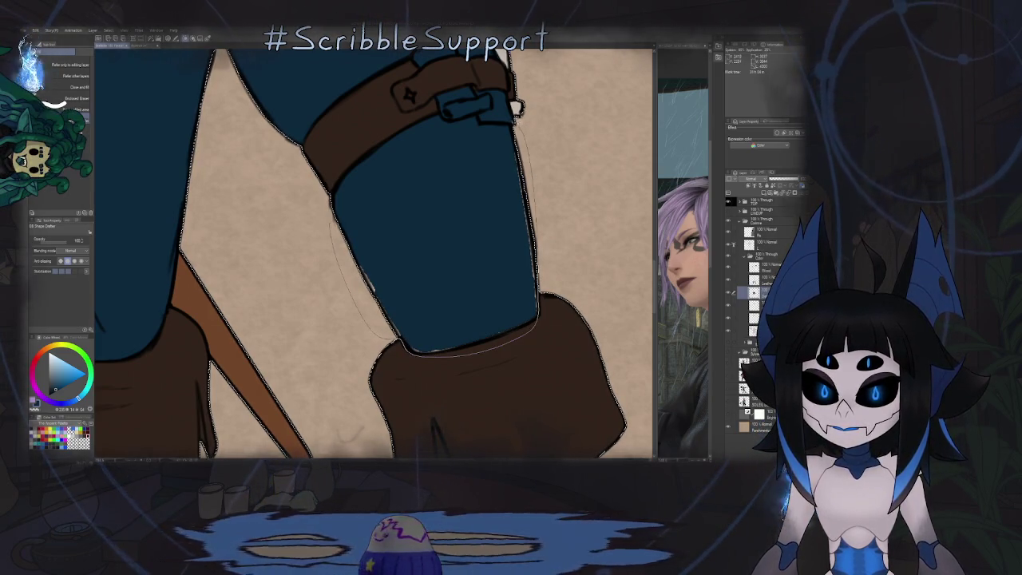
key(ctrl+0)
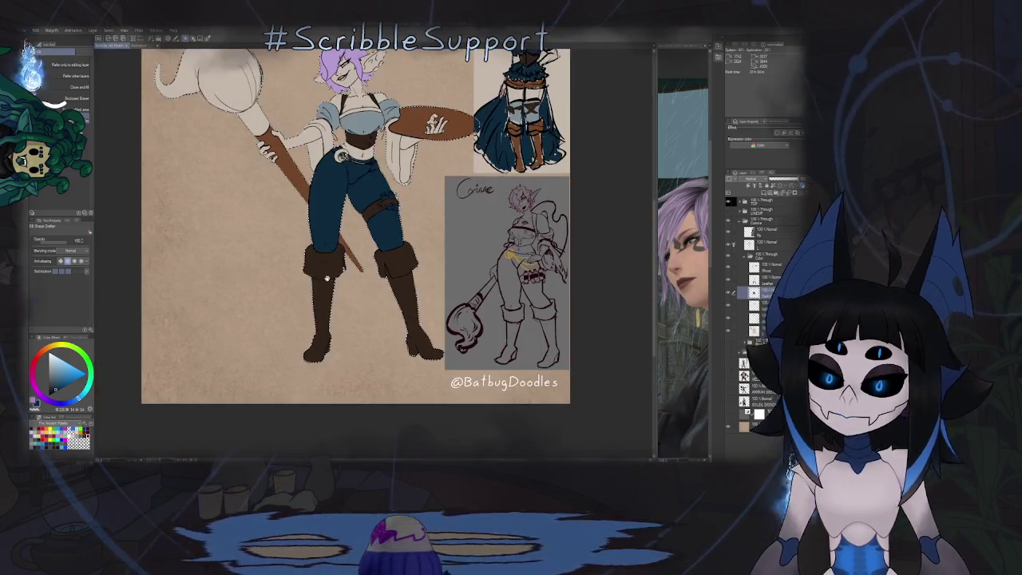
Step: Fill the buckle ring's white interior with dark blue while the canvas is flipped horizontally
scroll(327, 277, up, 3)
scroll(327, 277, down, 1)
scroll(334, 271, up, 3)
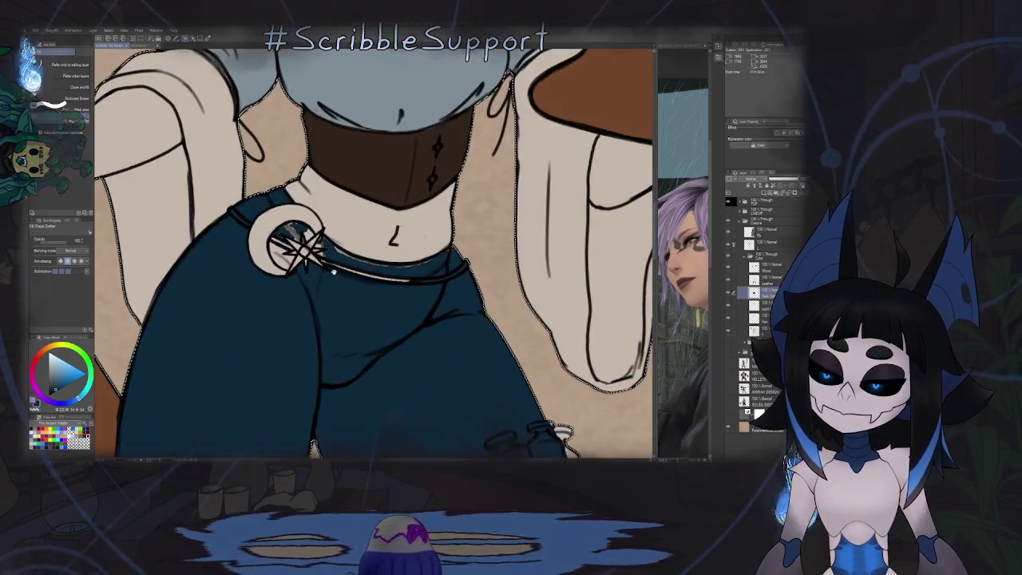
drag(334, 272, 358, 249)
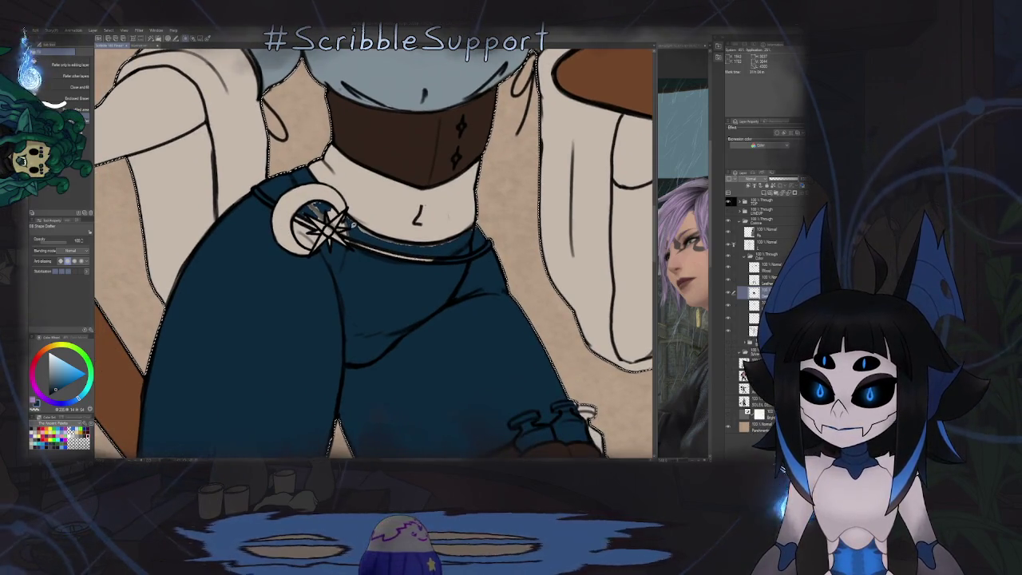
key(h)
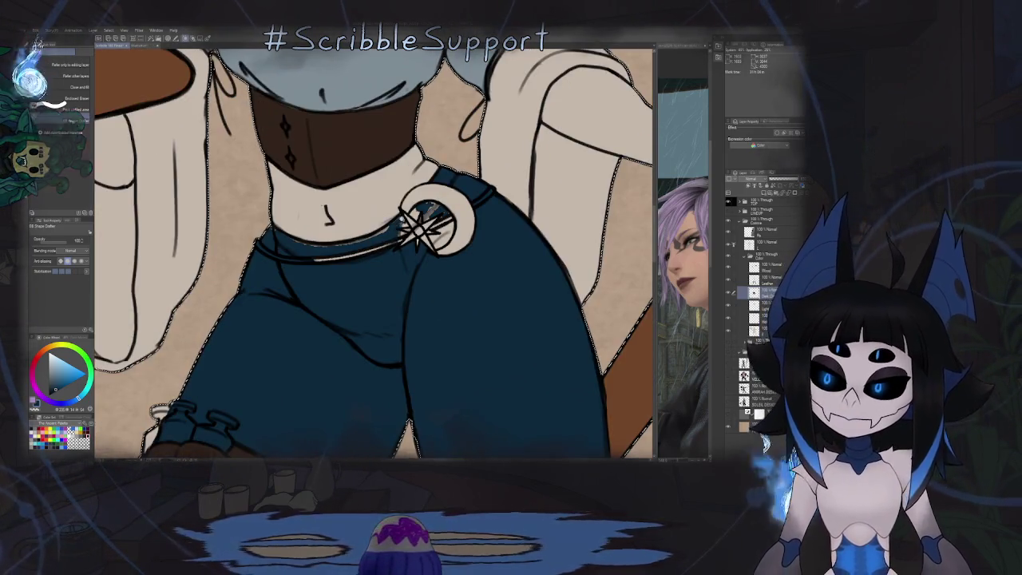
scroll(407, 223, up, 1)
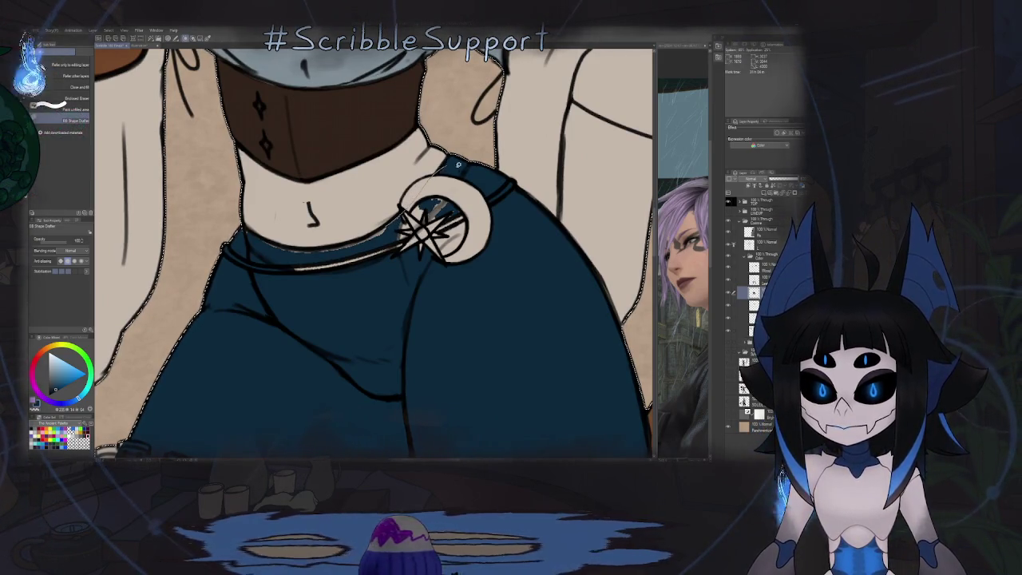
drag(451, 227, 352, 278)
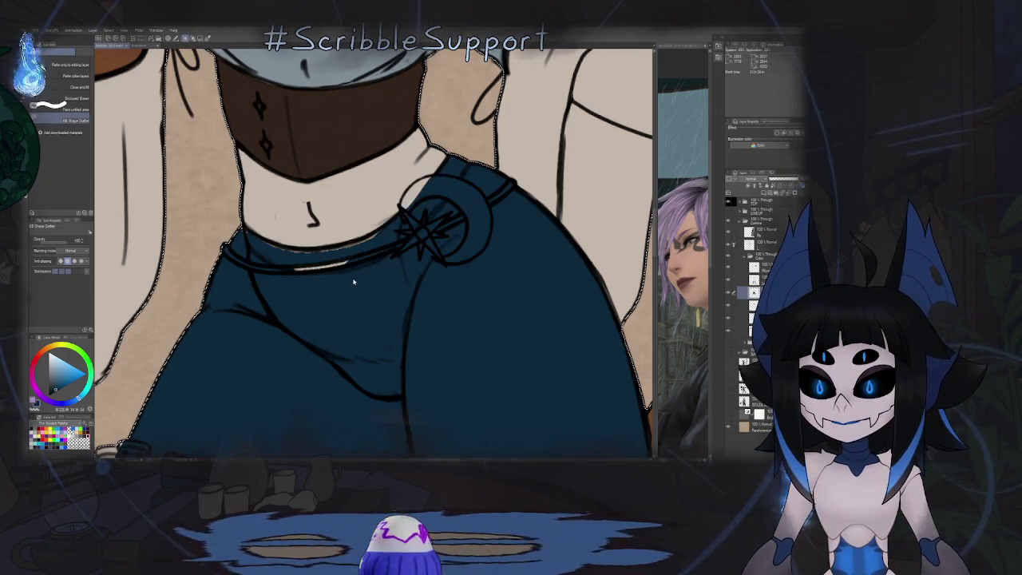
key(h)
Step: Switch to the brush and rotate the view toward the collar and buckle
key(b)
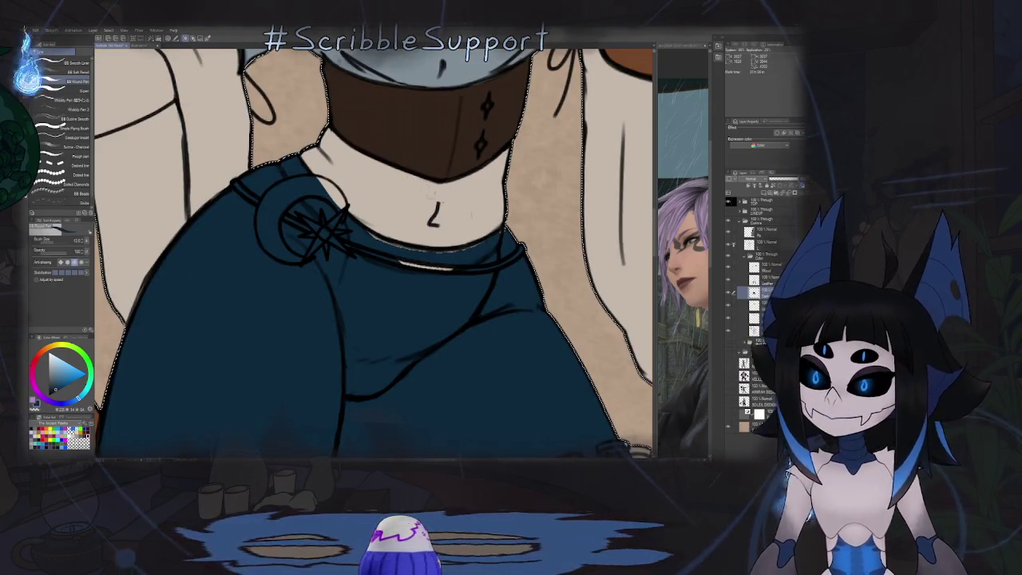
drag(461, 216, 364, 251)
scroll(364, 250, up, 2)
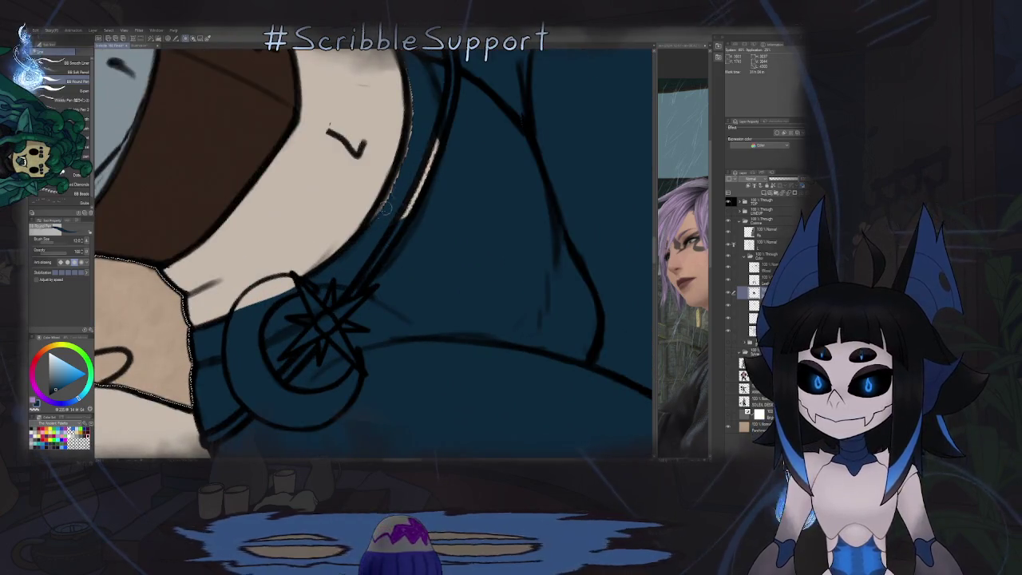
drag(394, 183, 396, 241)
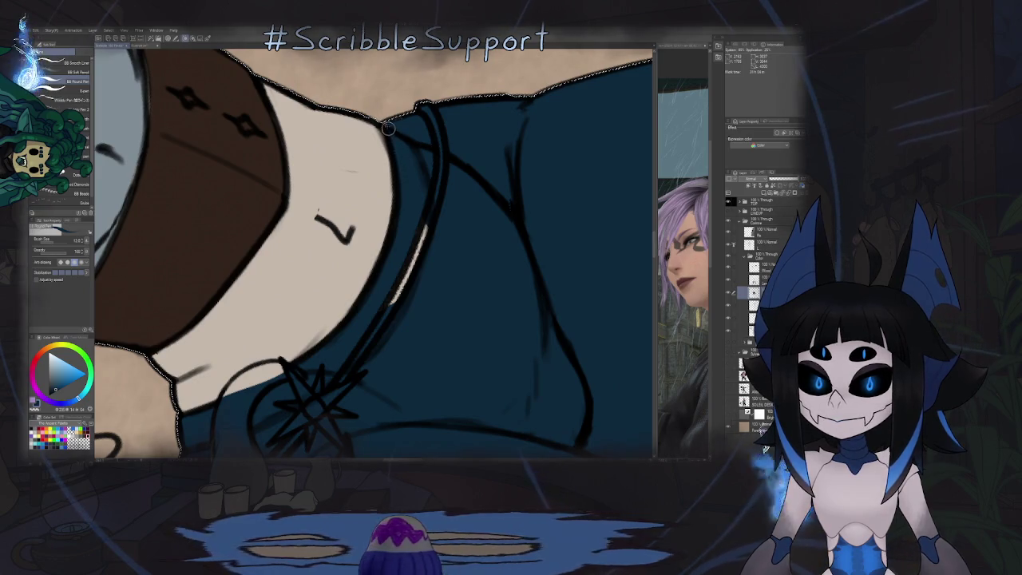
scroll(391, 240, down, 2)
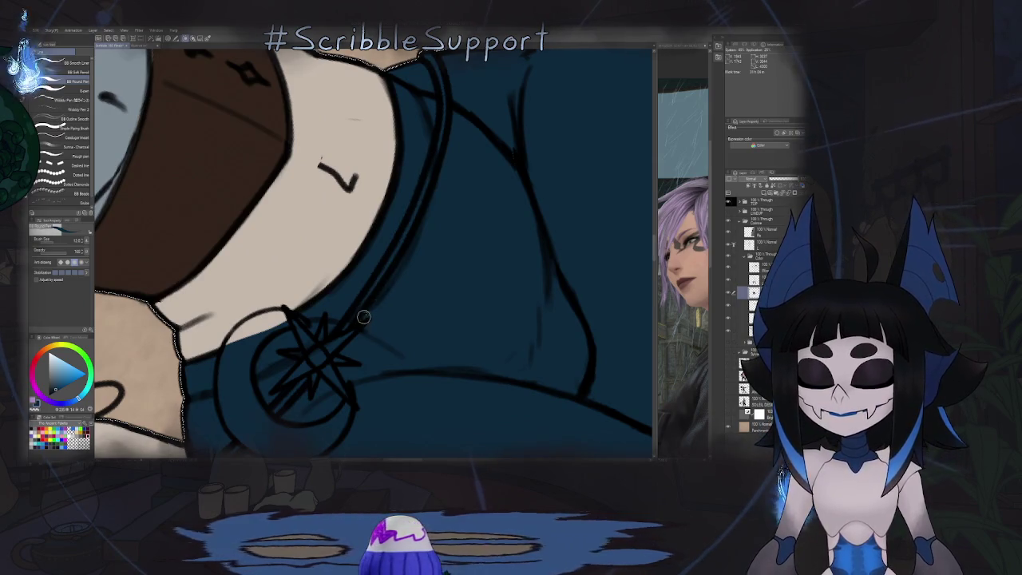
scroll(400, 264, down, 5)
scroll(390, 171, up, 2)
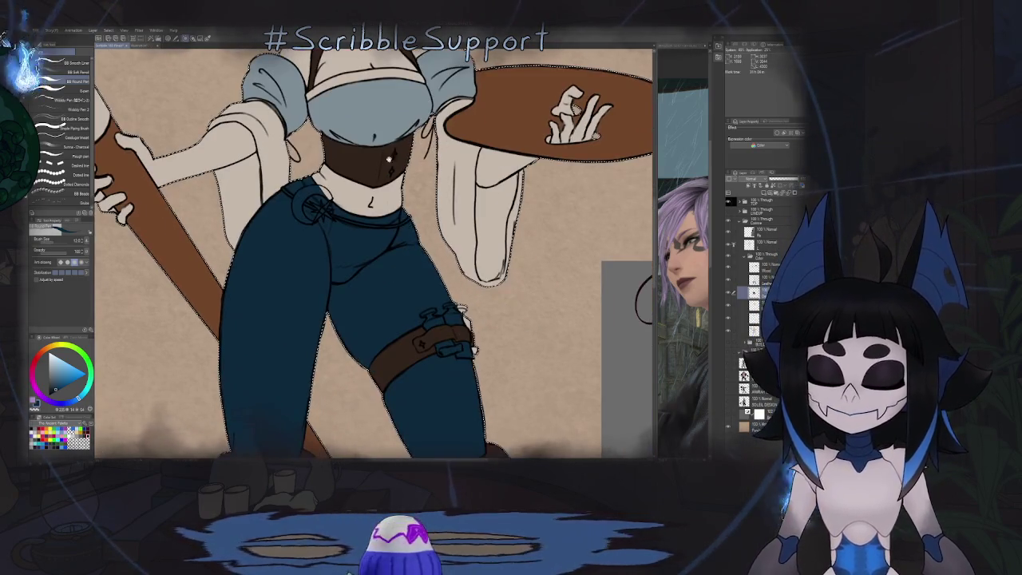
Step: Deselect with Ctrl+D, add a new layer above a higher layer, and switch to gold-yellow
scroll(346, 230, down, 1)
scroll(335, 256, down, 2)
scroll(292, 337, down, 4)
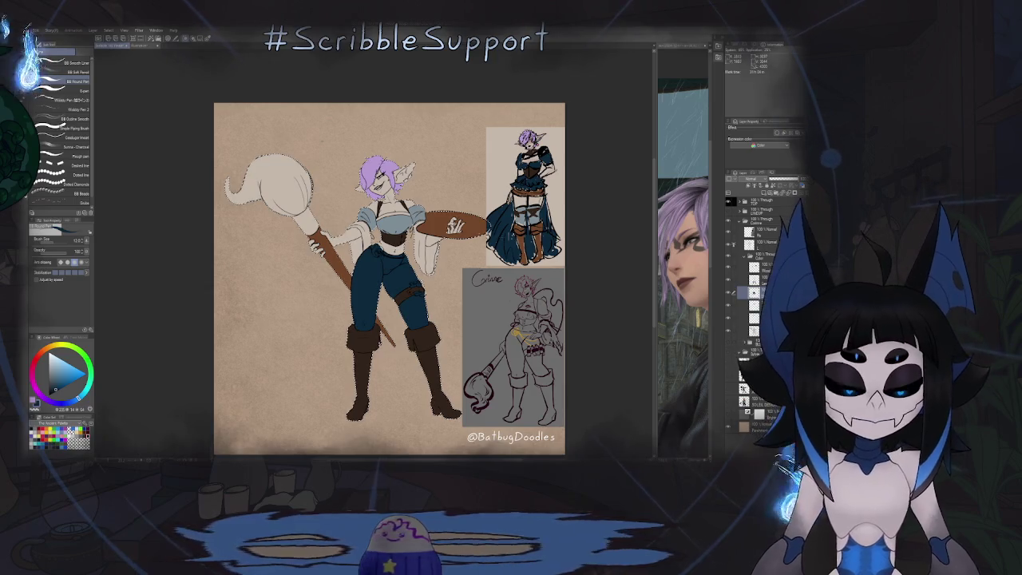
key(ctrl+d)
click(766, 266)
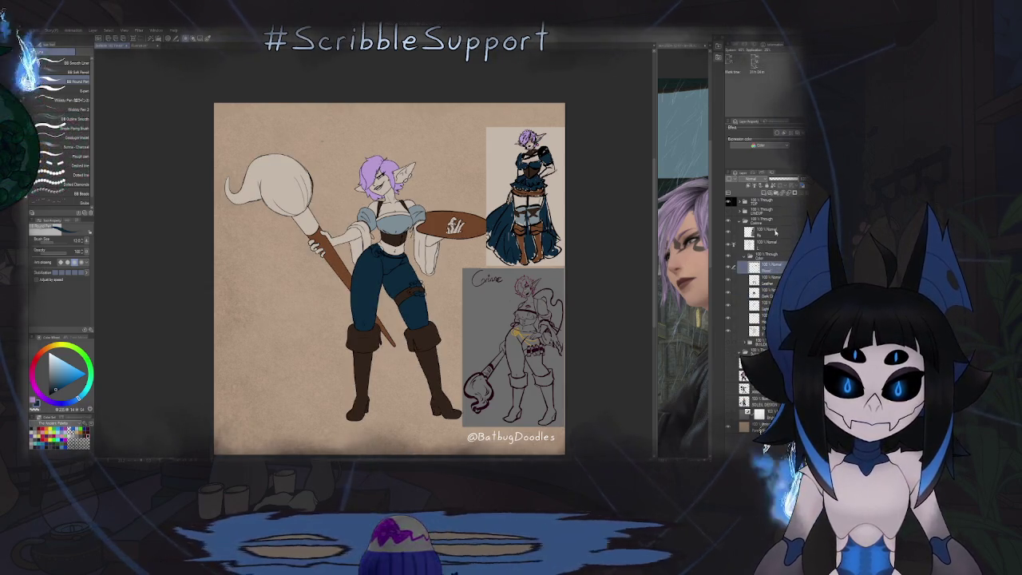
key(ctrl+shift+n)
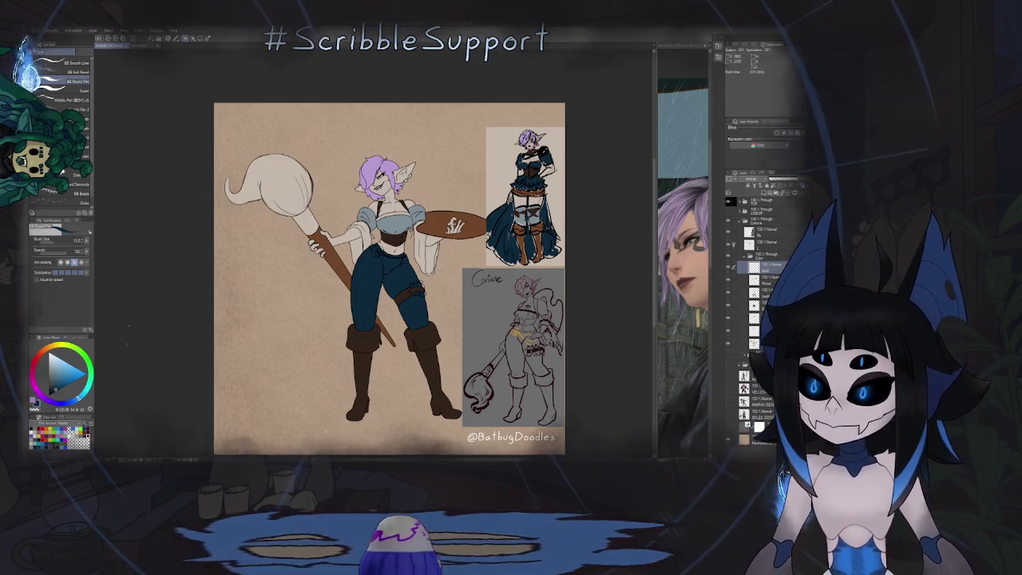
key(x)
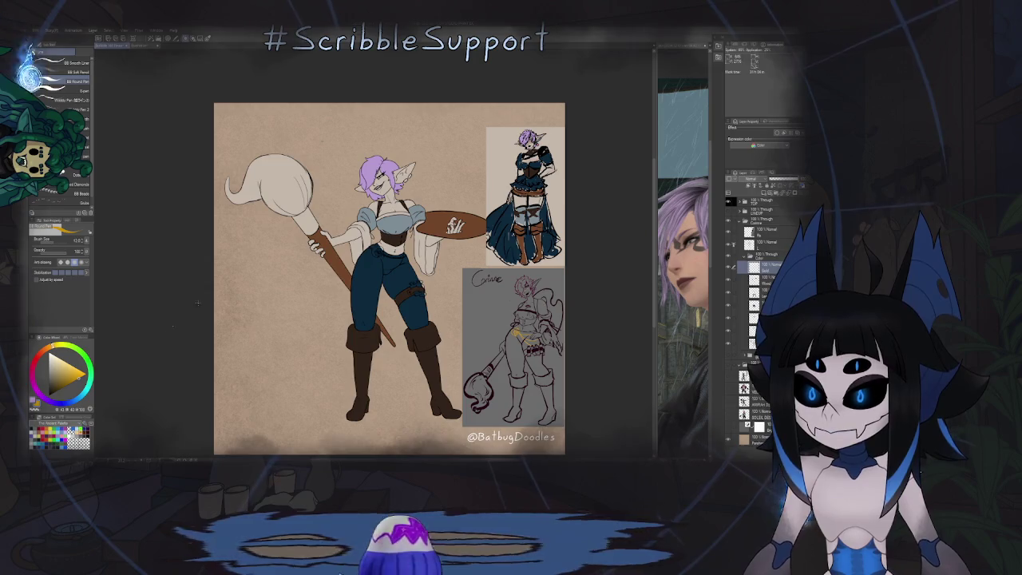
scroll(375, 239, up, 5)
scroll(375, 239, up, 3)
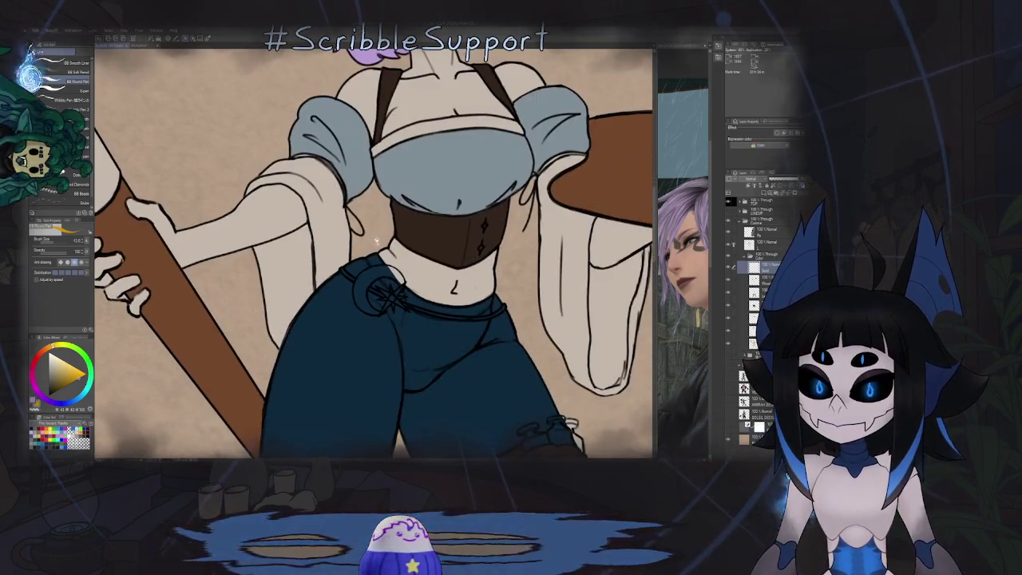
scroll(374, 237, up, 2)
scroll(360, 248, up, 2)
scroll(343, 259, up, 2)
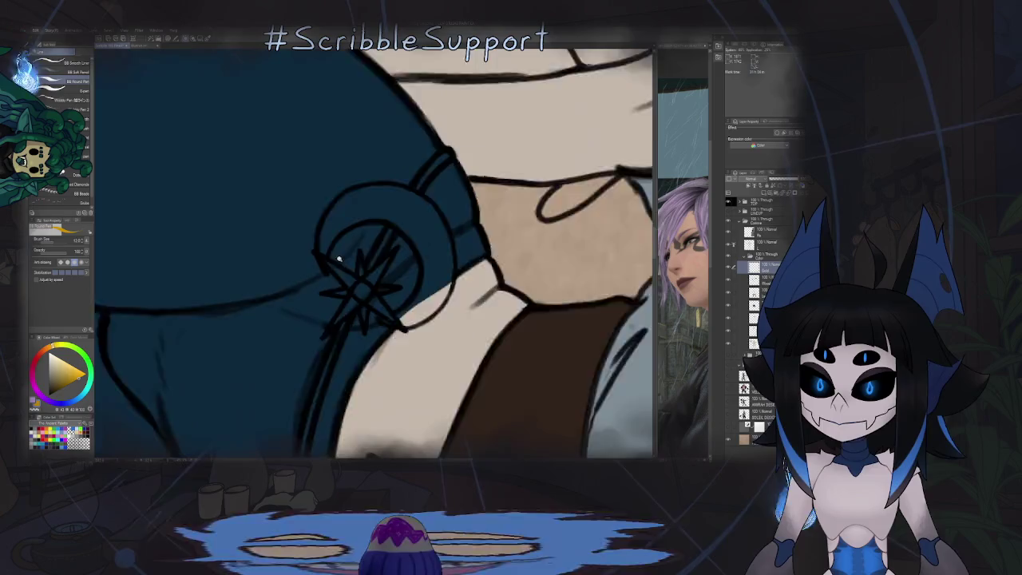
Step: Paint the buckle crescent's rim gold in arcs and fill its inner blue gap gold
scroll(323, 274, up, 2)
mouse_move(321, 239)
mouse_down()
mouse_move(356, 172)
mouse_move(386, 154)
mouse_move(444, 158)
mouse_up()
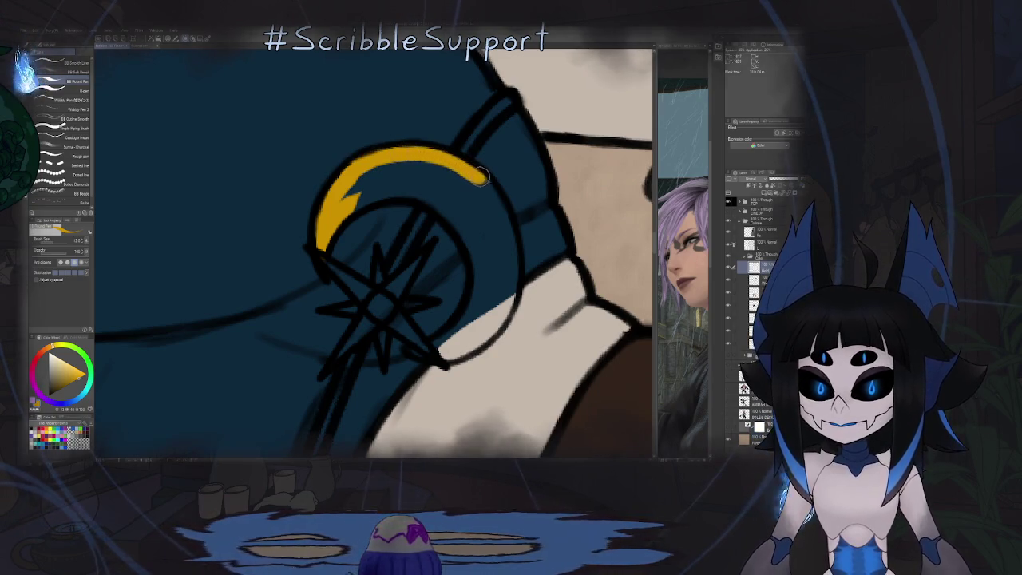
key(r)
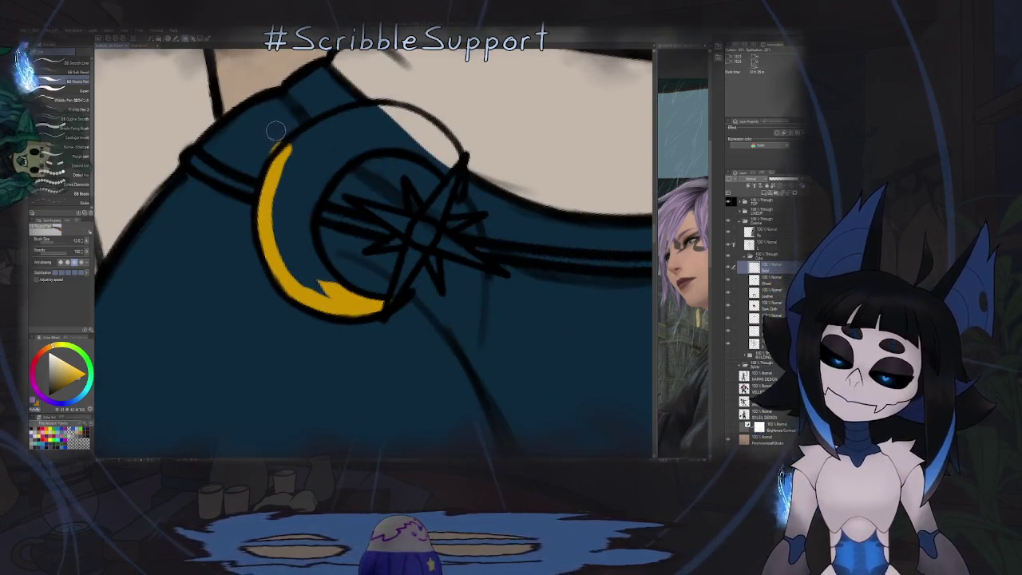
mouse_move(269, 239)
mouse_down()
mouse_move(284, 196)
mouse_move(348, 146)
mouse_up()
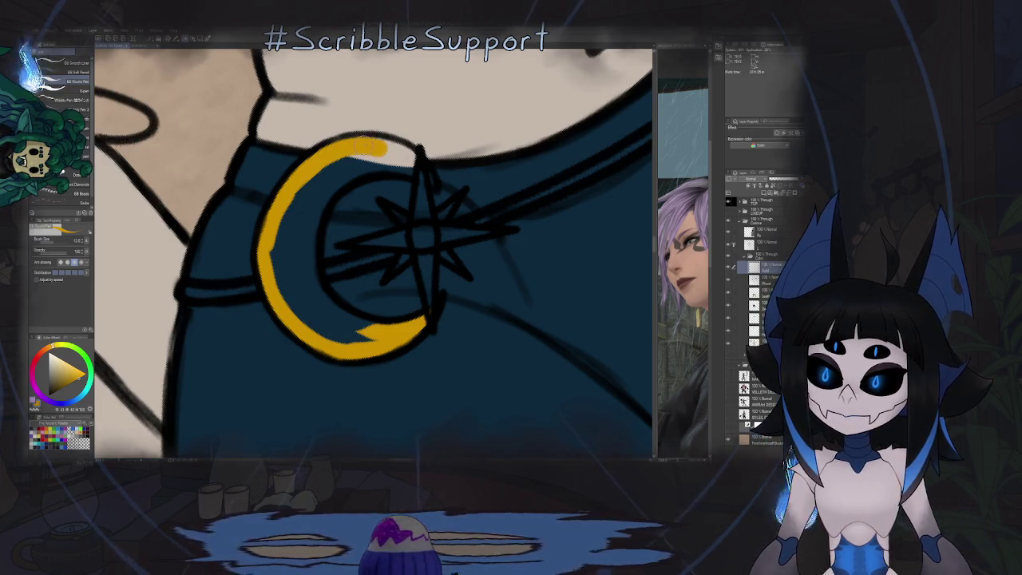
drag(396, 146, 427, 182)
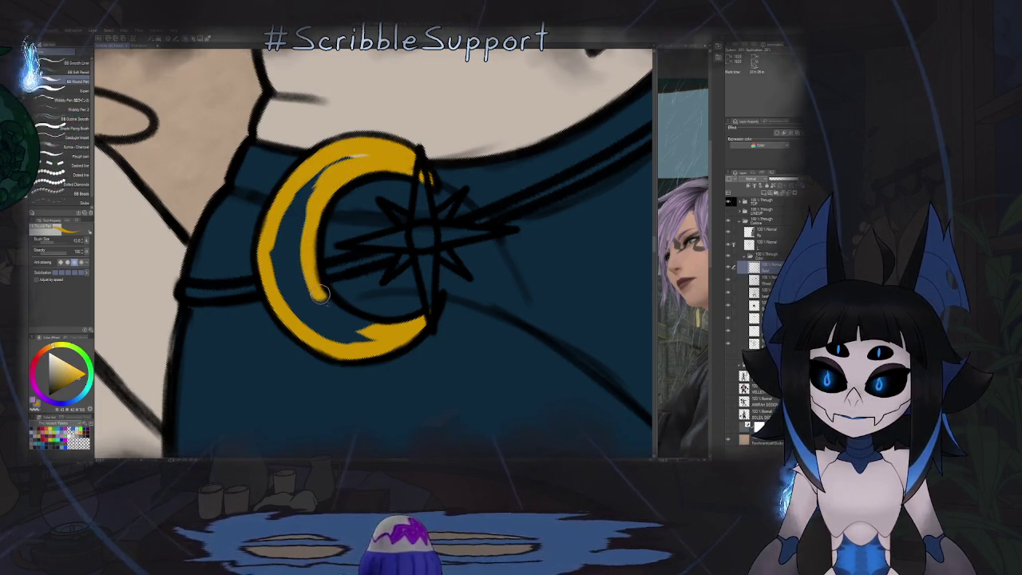
mouse_move(366, 338)
mouse_down()
mouse_move(324, 336)
mouse_move(273, 268)
mouse_move(319, 169)
mouse_move(288, 239)
mouse_up()
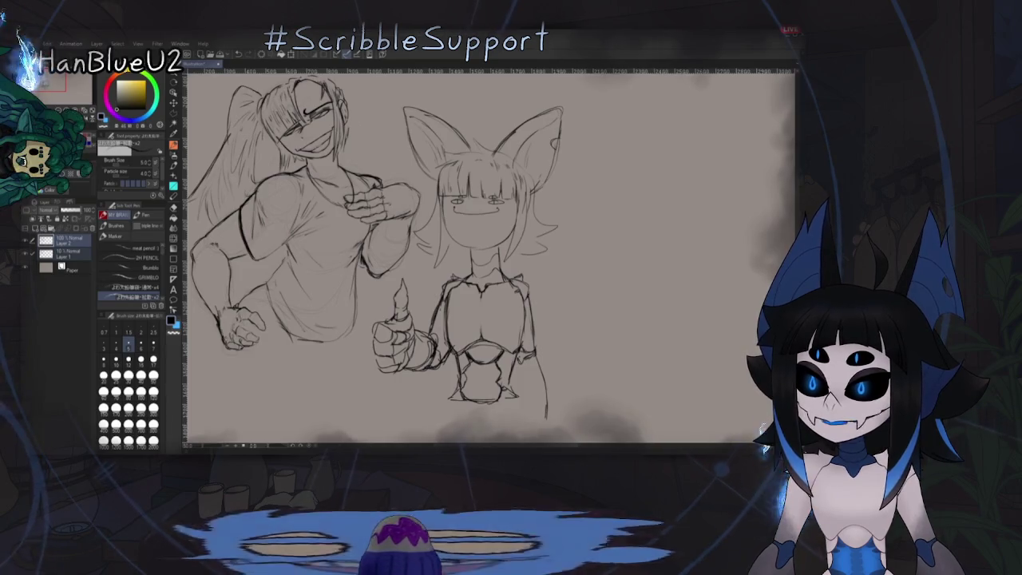
Step: Undo the stray pencil strokes on the sketch, then zoom out and pan across the canvas
drag(595, 305, 601, 317)
mouse_move(622, 301)
mouse_down()
mouse_move(623, 351)
mouse_move(624, 327)
mouse_up()
key(ctrl+z)
key(ctrl+z)
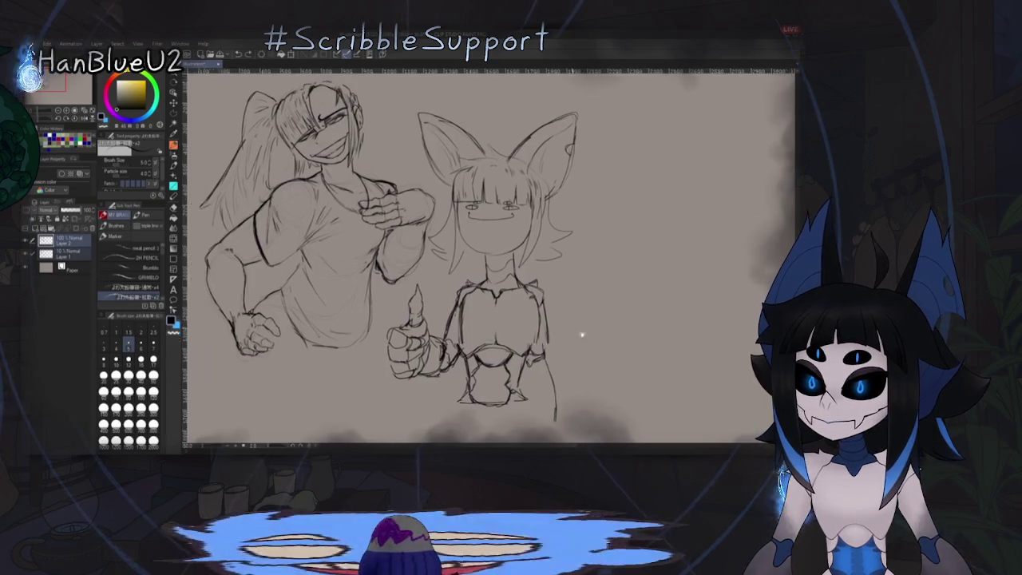
scroll(646, 279, down, 1)
scroll(666, 315, down, 2)
drag(665, 315, 552, 303)
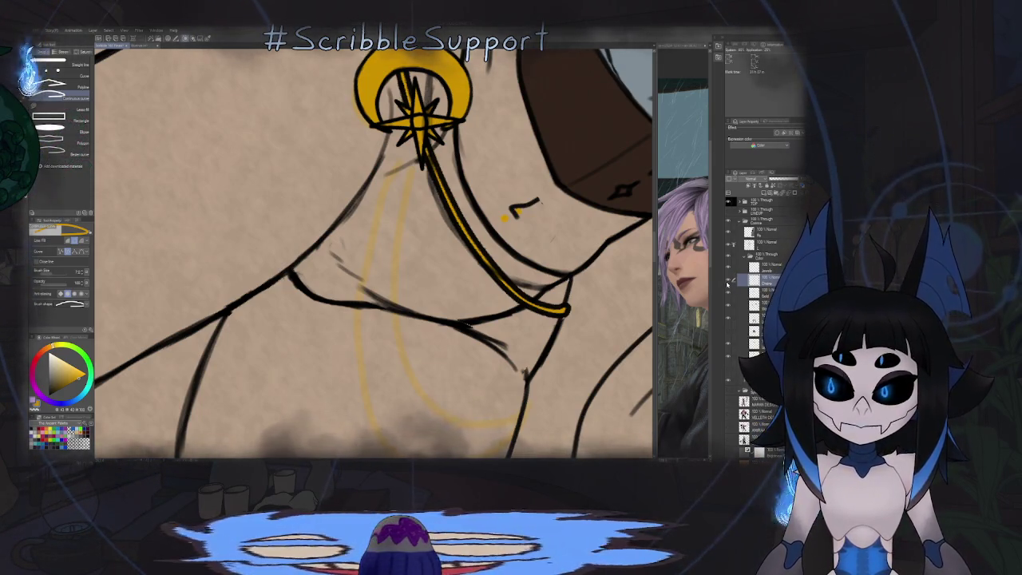
Step: Move the view toward the chest and trace a solid chain line along the guide
key(u)
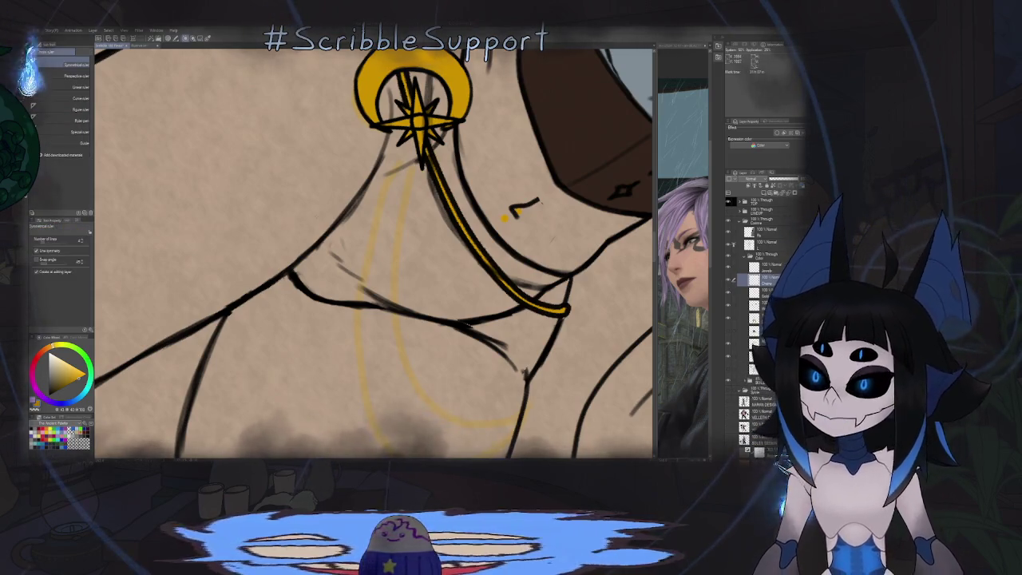
key(u)
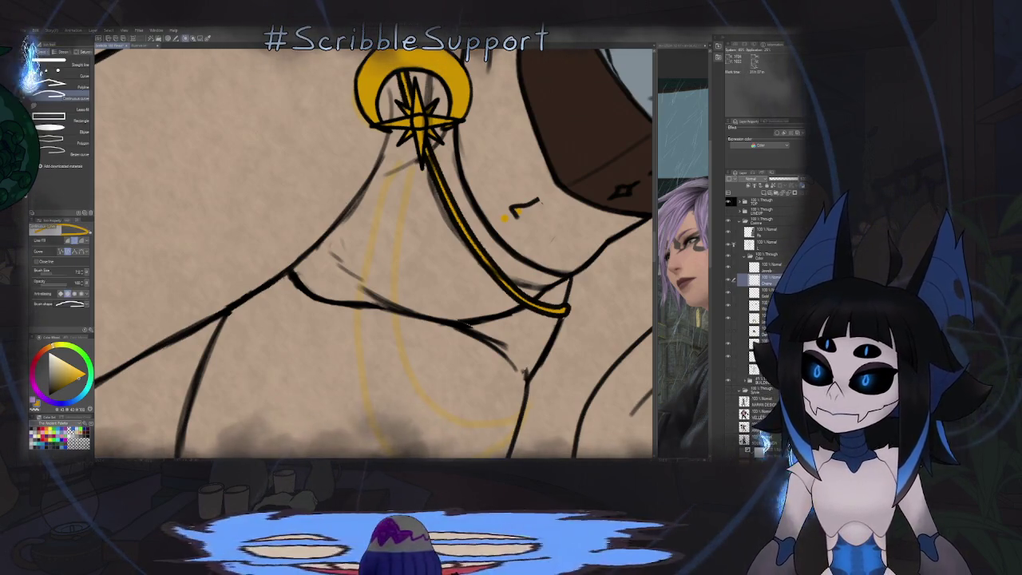
drag(374, 253, 344, 237)
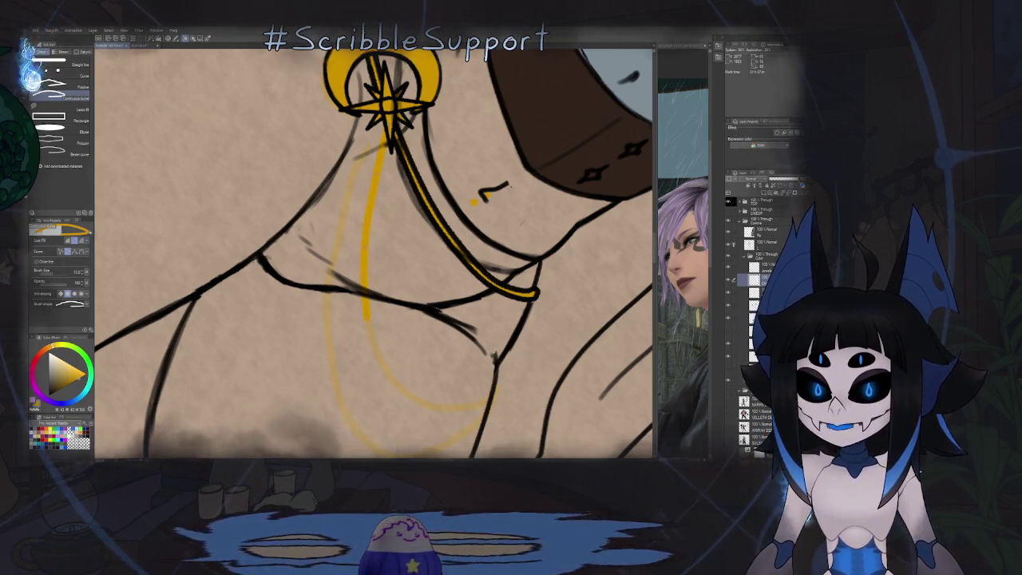
drag(373, 253, 354, 177)
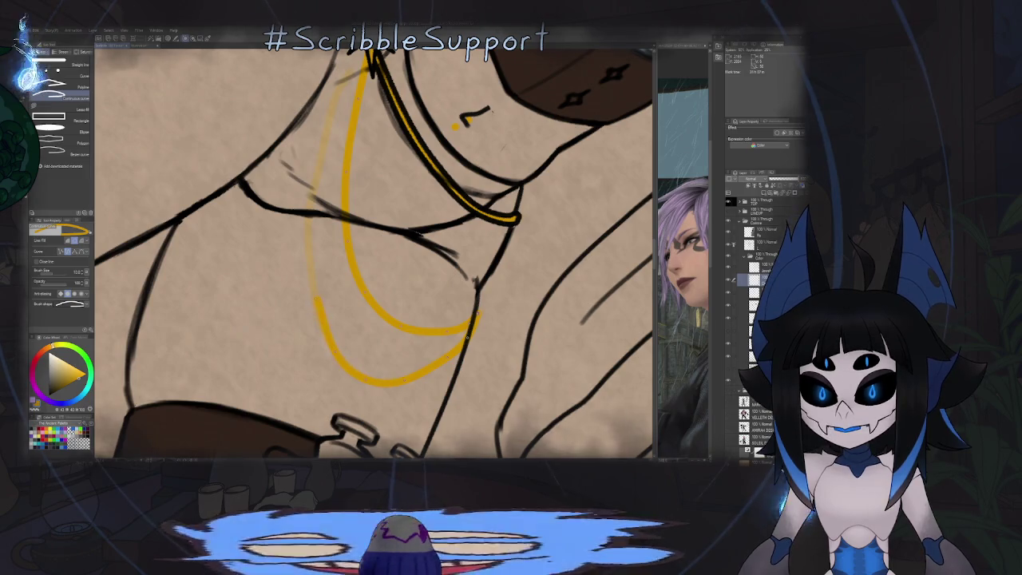
drag(310, 208, 335, 109)
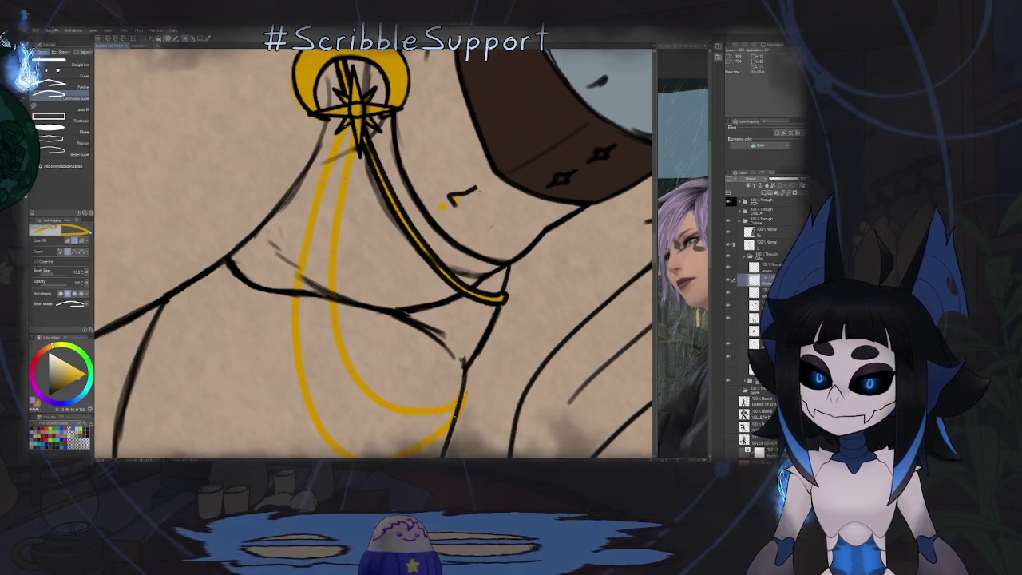
key(ctrl+minus)
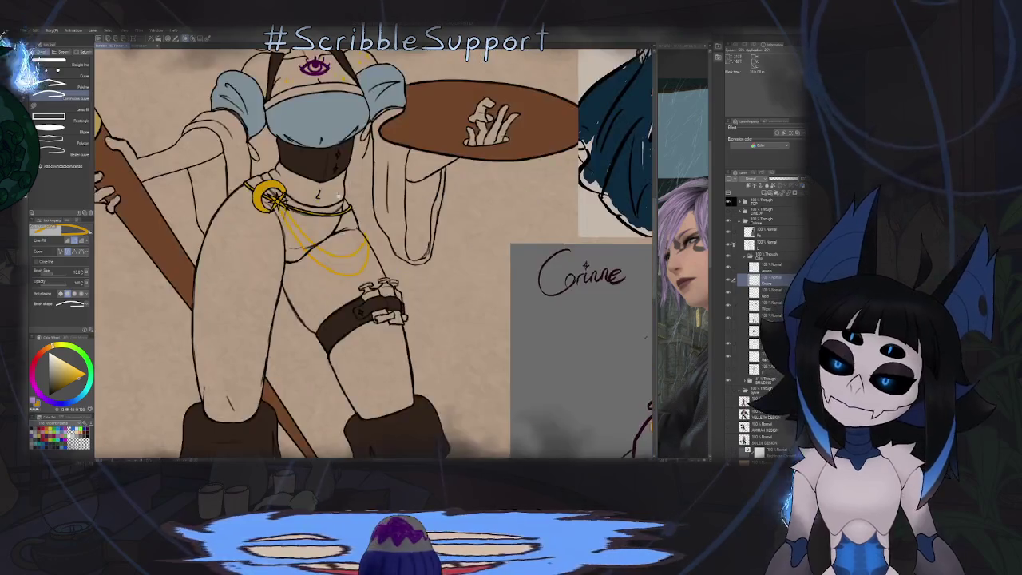
Step: Expand the layer folder, select the colour layer, and make the dark blue pants layer visible
key(ctrl+minus)
key(ctrl+plus)
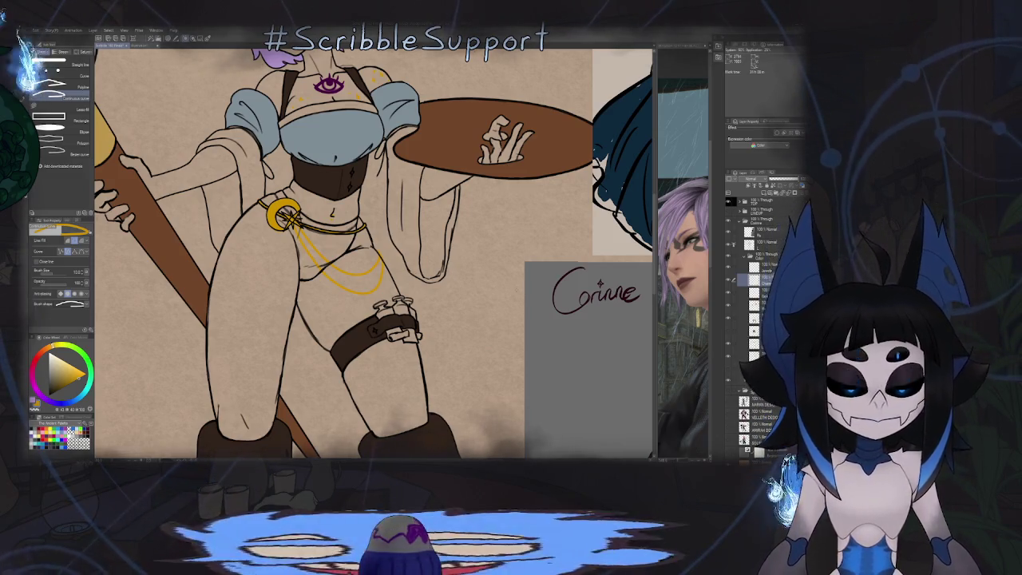
click(738, 220)
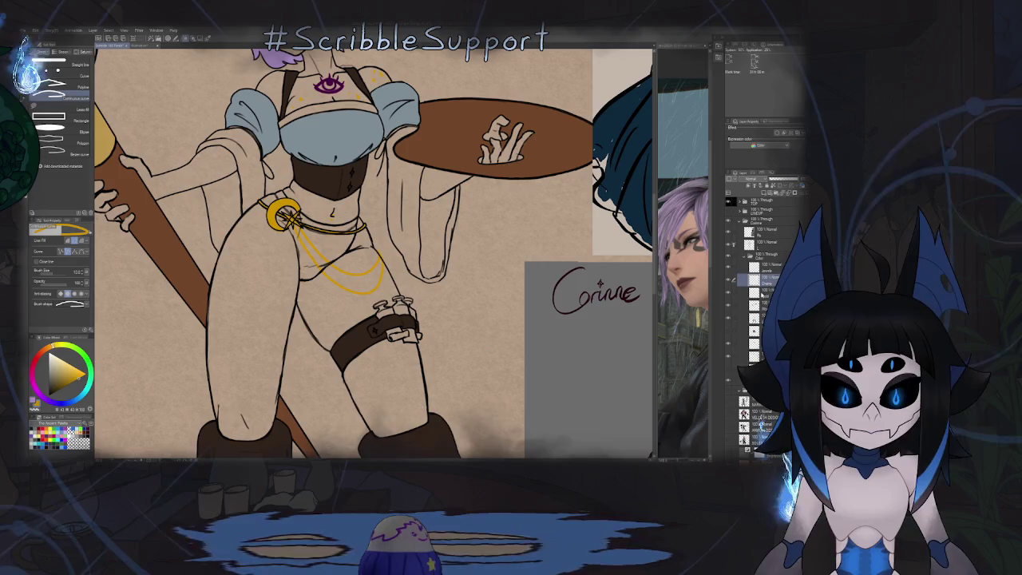
click(768, 241)
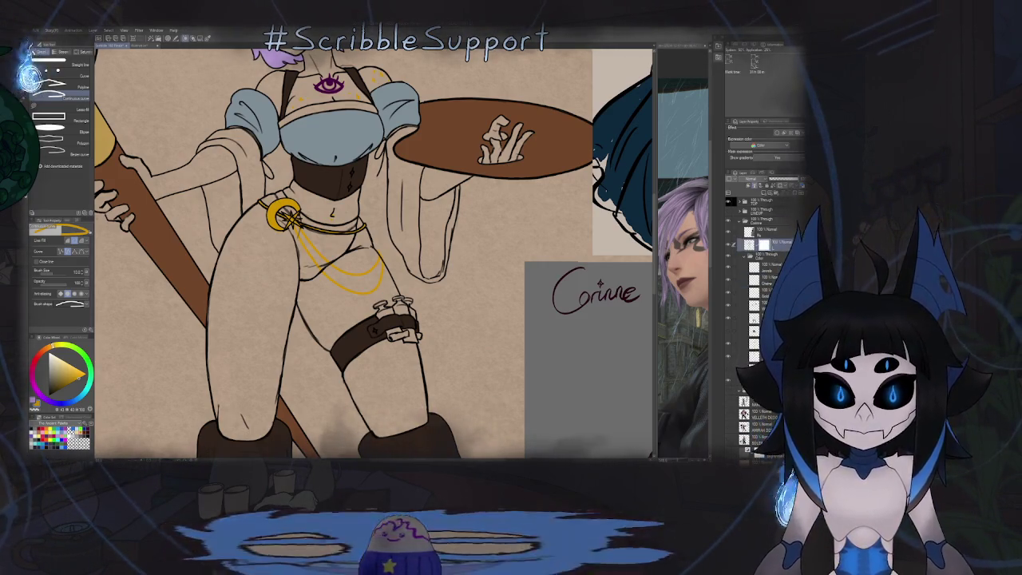
click(728, 332)
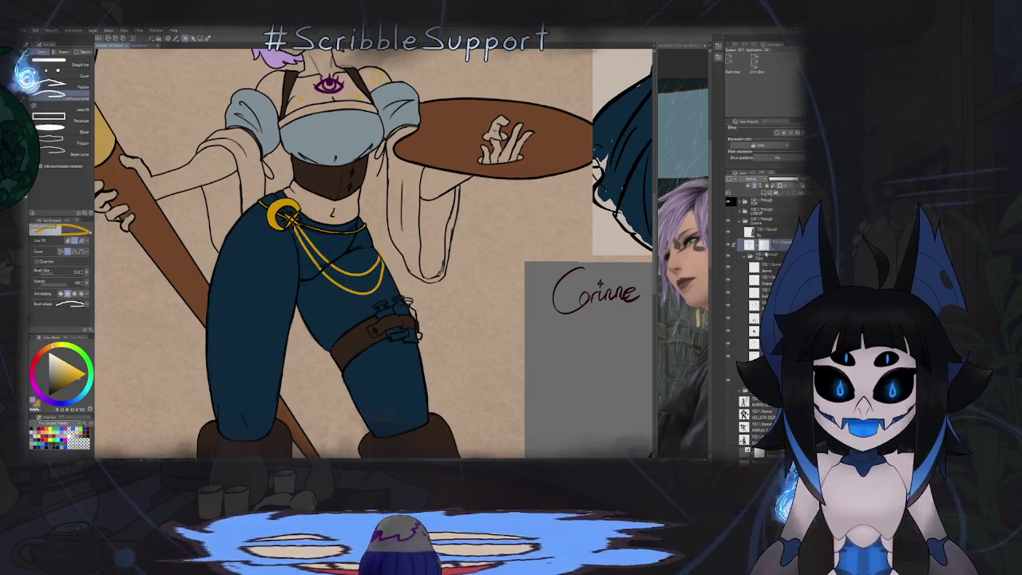
Step: Erase stray dark blue along the chains and straps, rotating the view to follow them
key(e)
scroll(372, 253, up, 1)
scroll(352, 205, up, 1)
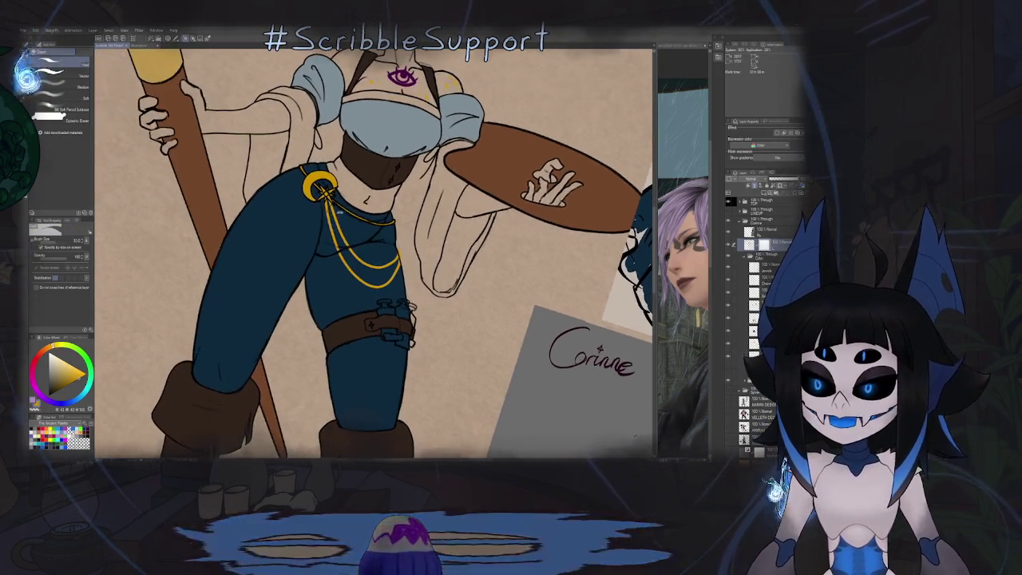
scroll(335, 208, up, 3)
scroll(324, 208, up, 1)
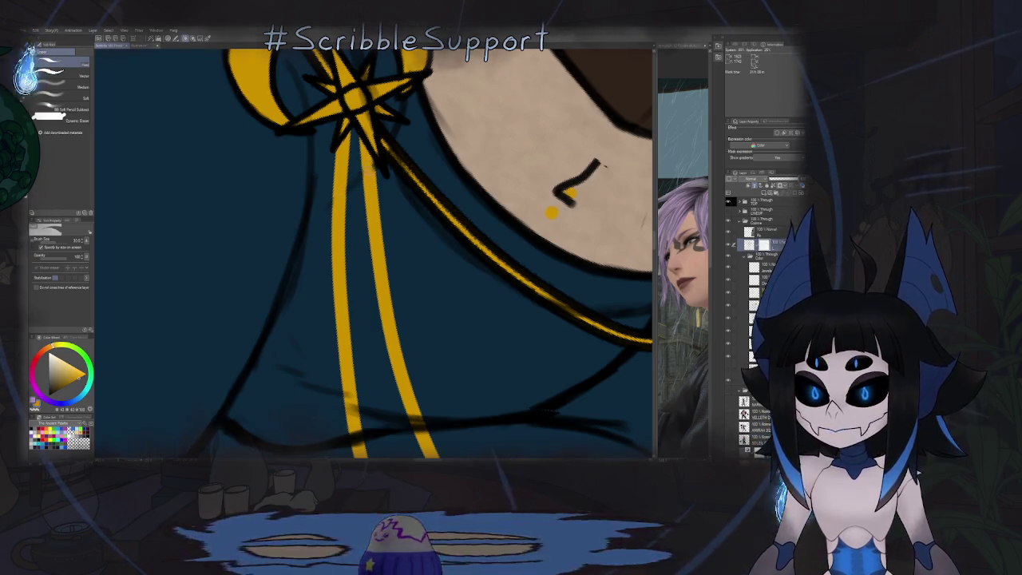
key(minus)
key(minus)
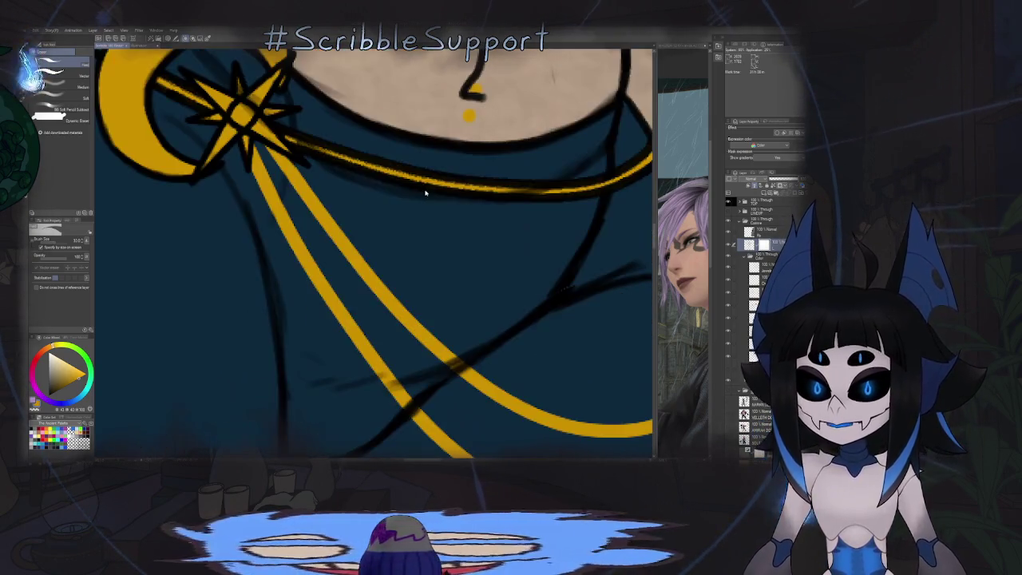
key(minus)
key(minus)
key(minus)
key(minus)
key(minus)
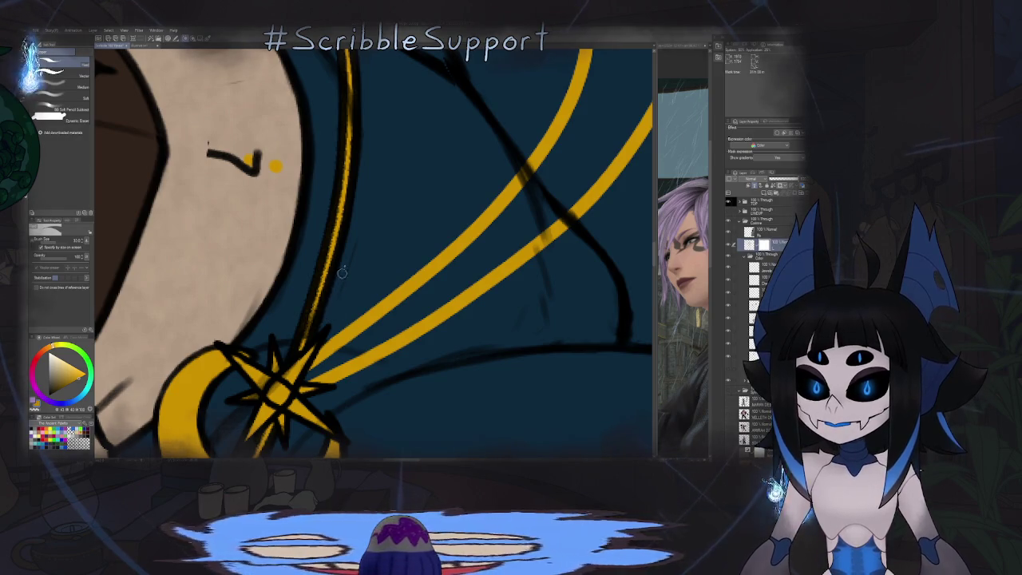
Step: Reset the view upright and zoom around the belt and hip edges to check the cleanup
key(ctrl+0)
key(ctrl+at)
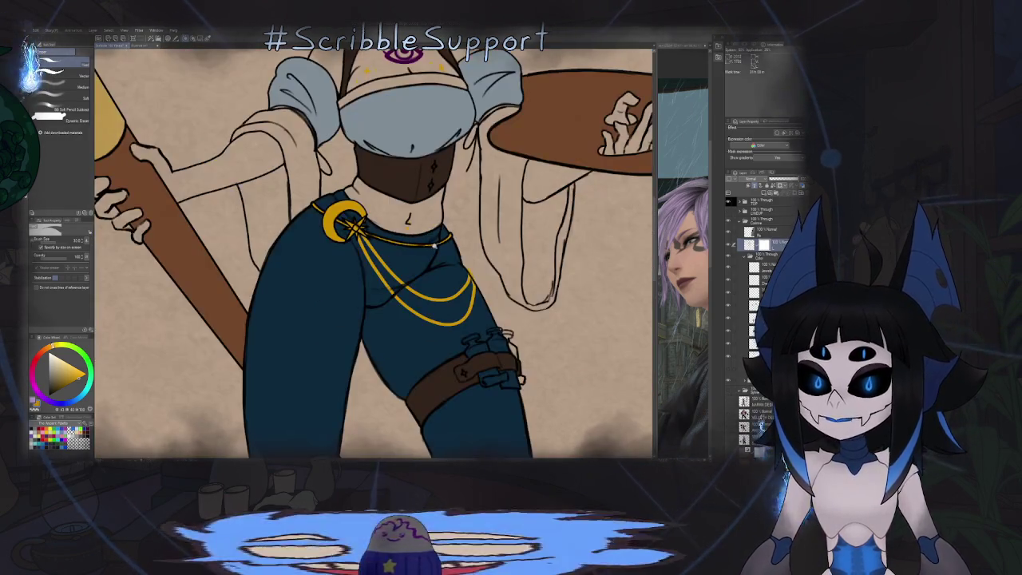
scroll(431, 245, up, 3)
scroll(407, 227, up, 3)
scroll(379, 204, up, 3)
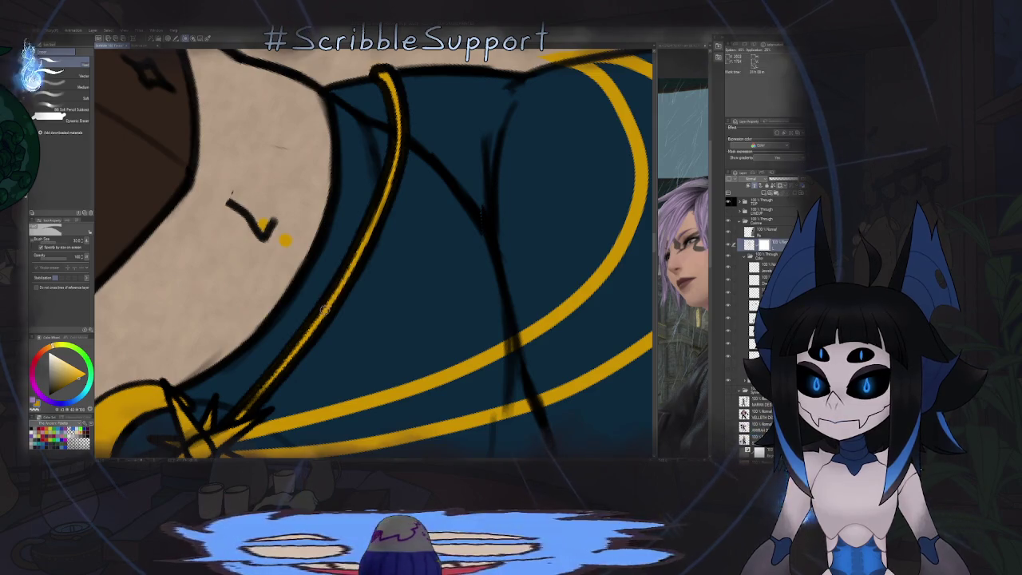
scroll(393, 246, down, 5)
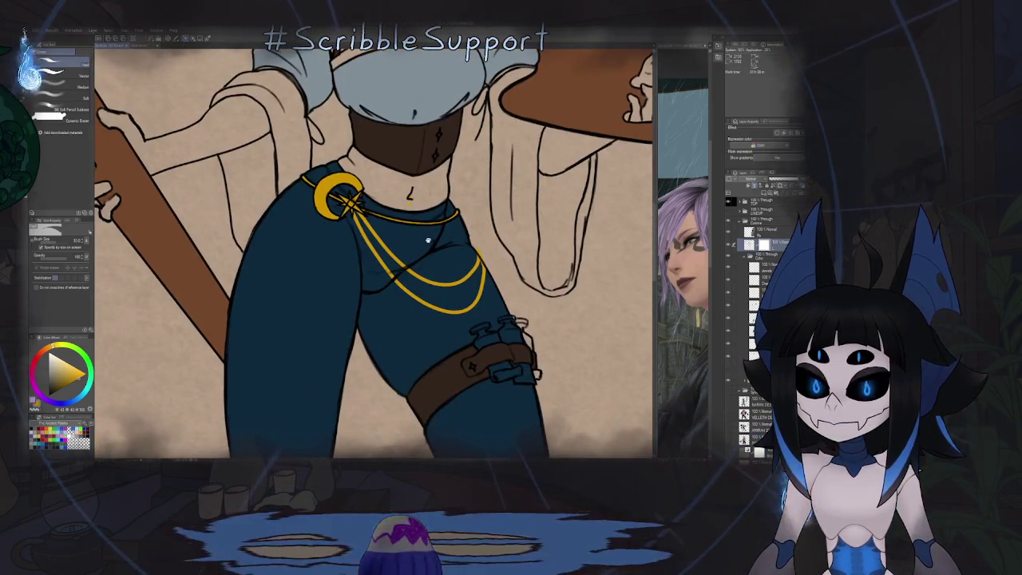
scroll(418, 250, up, 1)
scroll(417, 250, down, 3)
scroll(407, 234, up, 5)
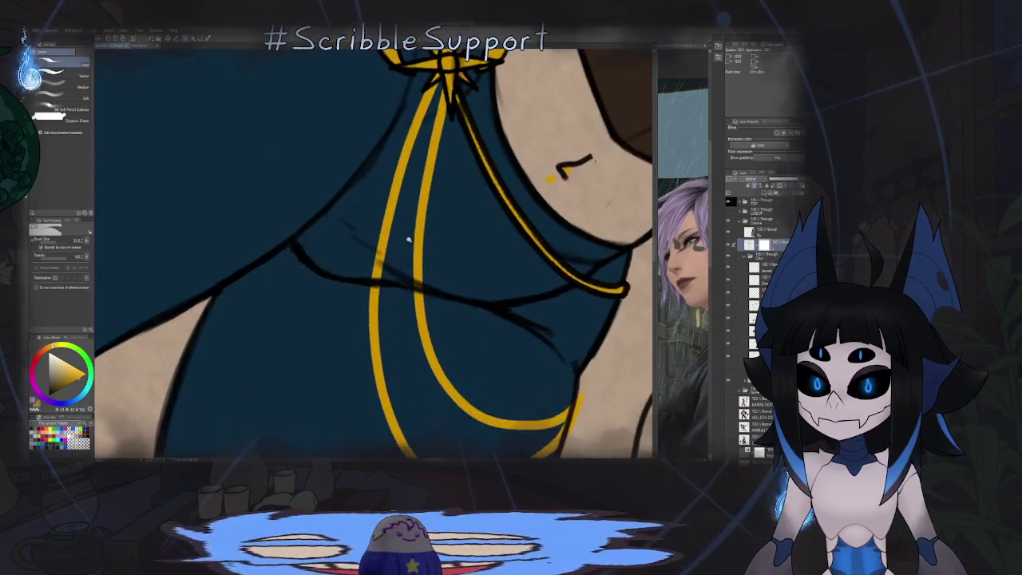
scroll(419, 298, up, 2)
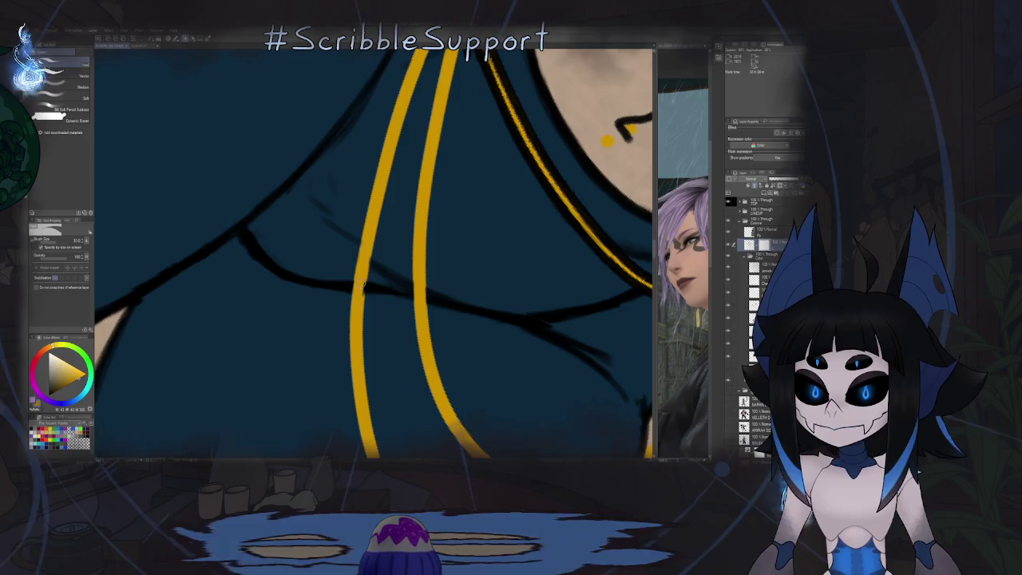
scroll(363, 272, down, 5)
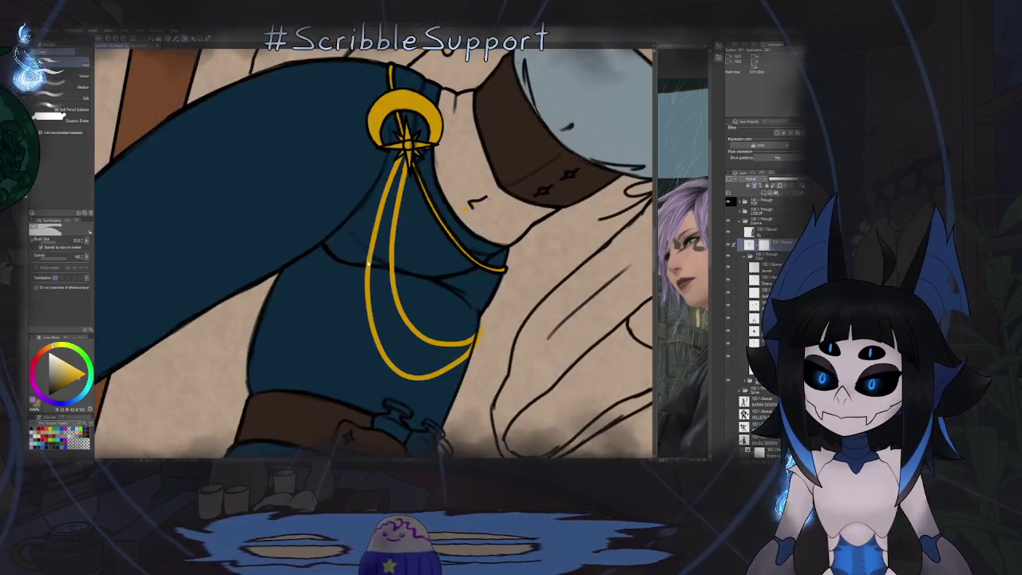
scroll(362, 271, up, 5)
scroll(472, 216, up, 2)
scroll(471, 216, up, 2)
scroll(459, 262, up, 2)
scroll(424, 282, up, 2)
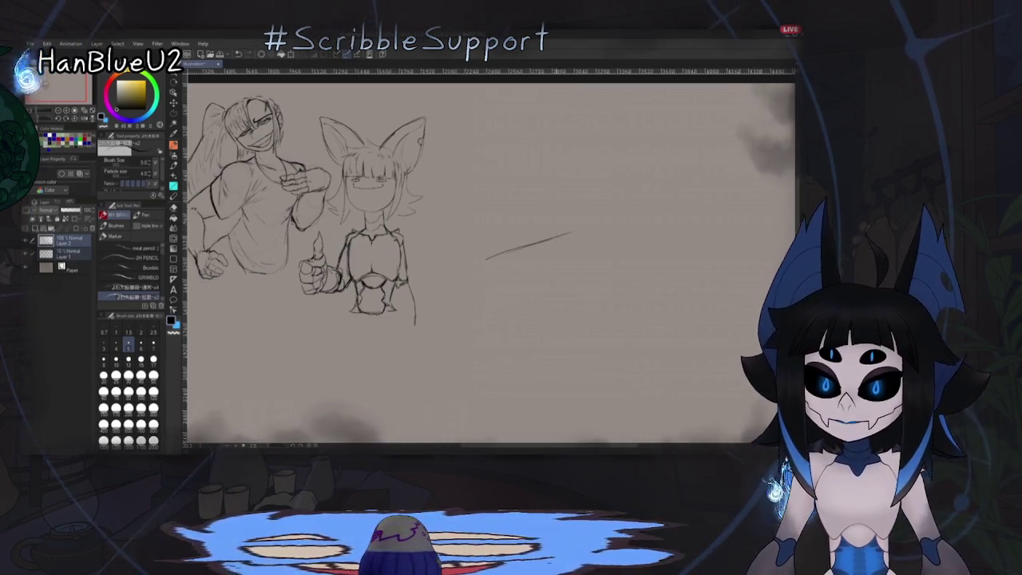
Step: Draw the peaked box outline edges and middle joint, undoing the overshooting upper line
drag(673, 252, 580, 230)
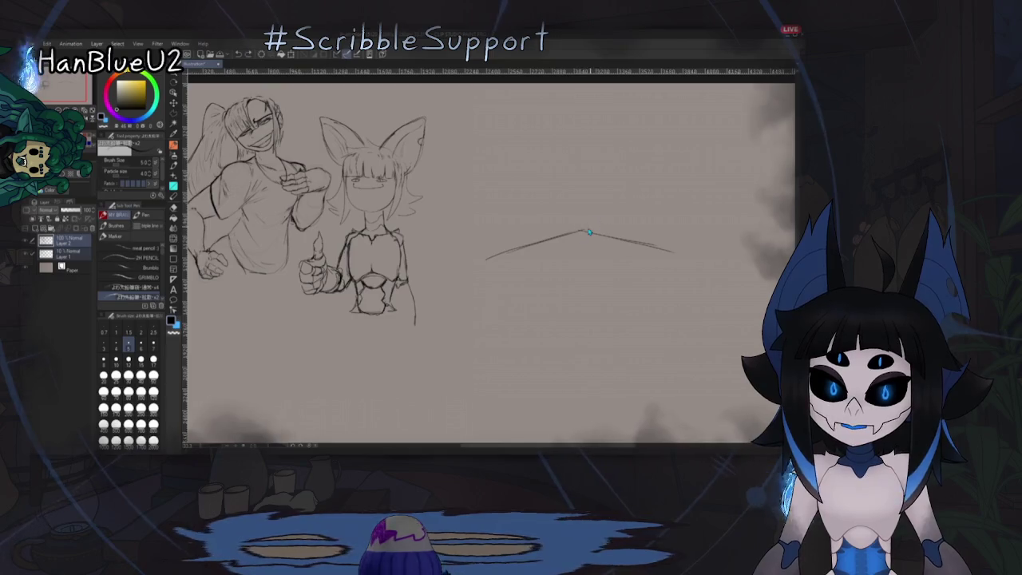
mouse_move(581, 232)
mouse_down()
mouse_move(595, 224)
mouse_move(585, 230)
mouse_up()
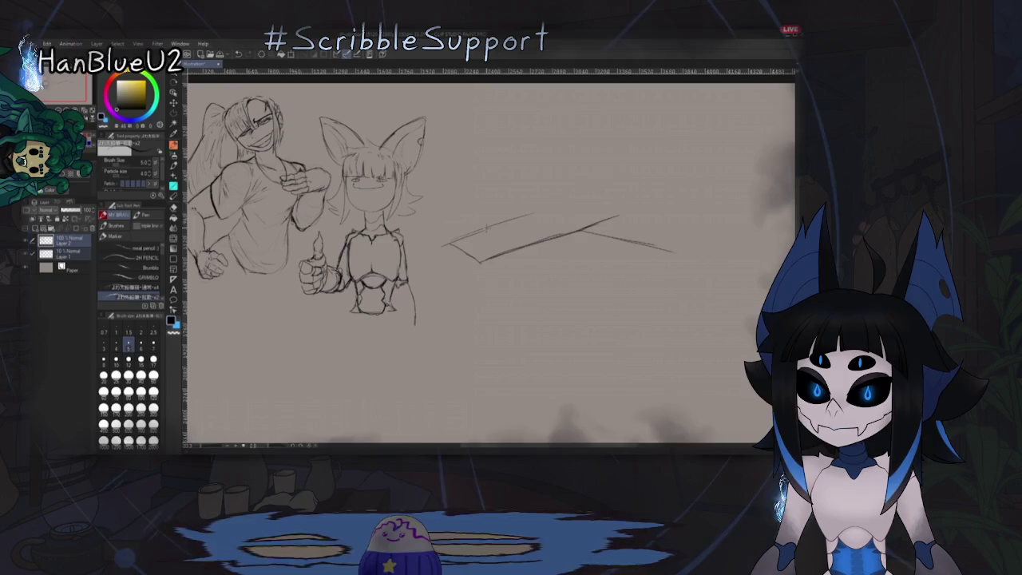
key(ctrl+z)
mouse_move(588, 199)
mouse_down()
mouse_move(688, 231)
mouse_move(674, 254)
mouse_up()
drag(577, 232, 634, 210)
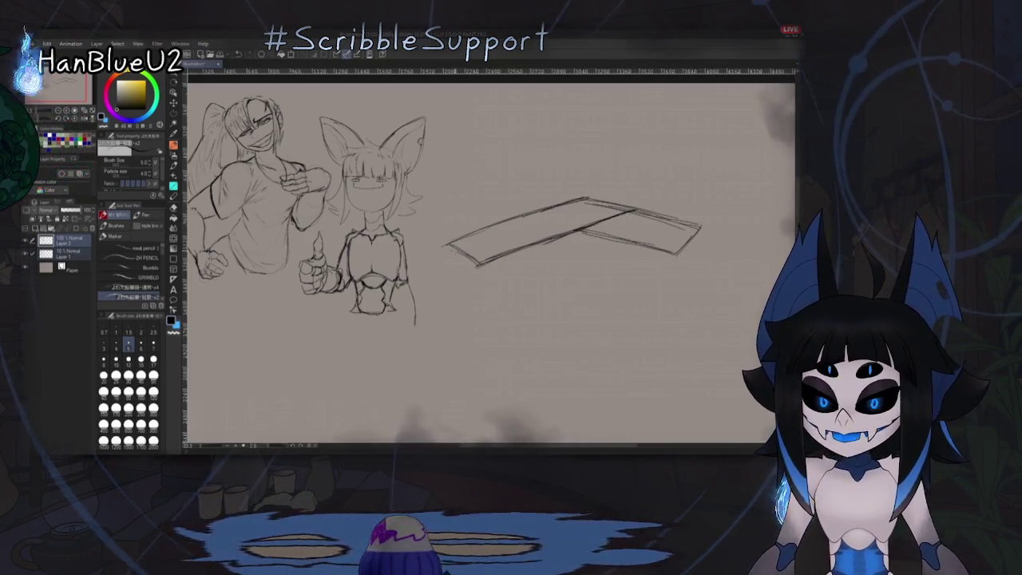
drag(584, 199, 578, 229)
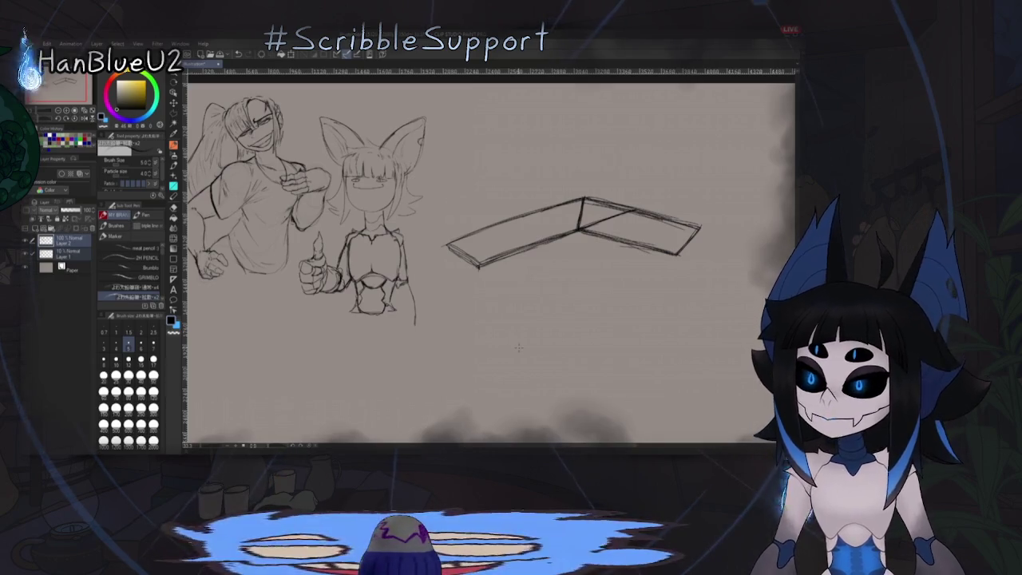
Step: Erase stray lines and outline the raised box over the right part
key(e)
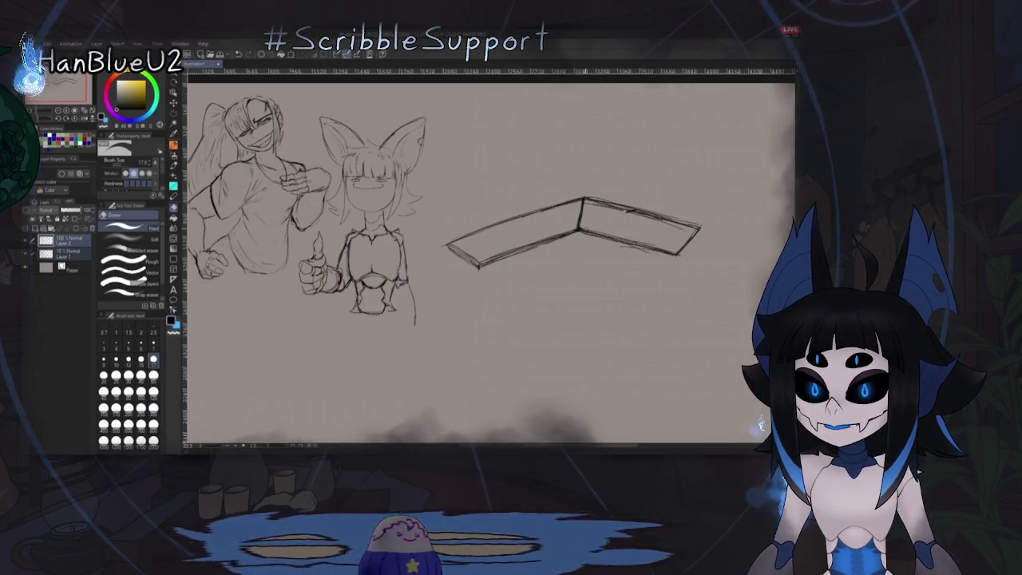
key(p)
scroll(488, 264, up, 2)
drag(607, 226, 592, 261)
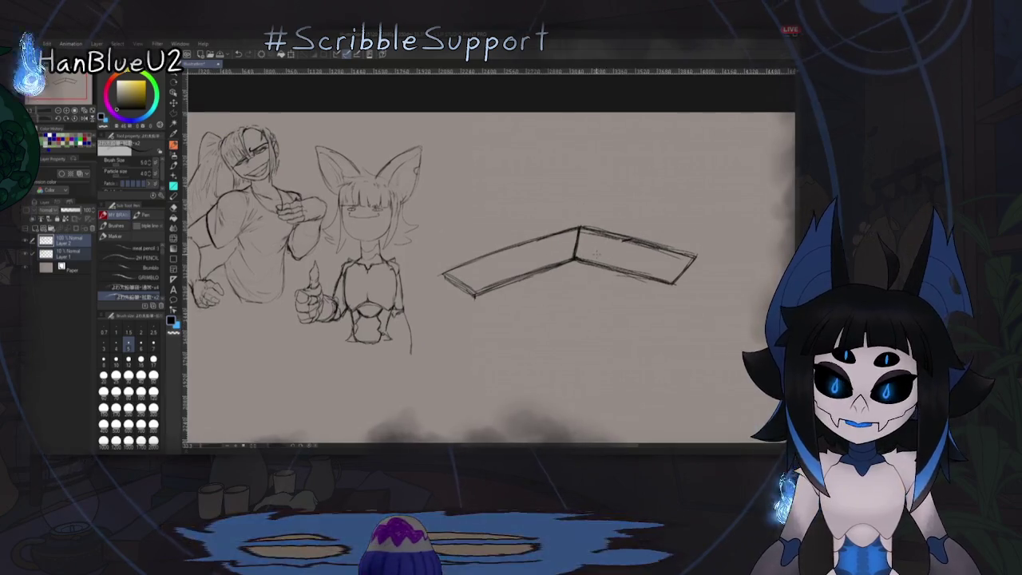
mouse_move(611, 221)
mouse_down()
mouse_move(673, 232)
mouse_move(666, 273)
mouse_up()
drag(592, 261, 667, 276)
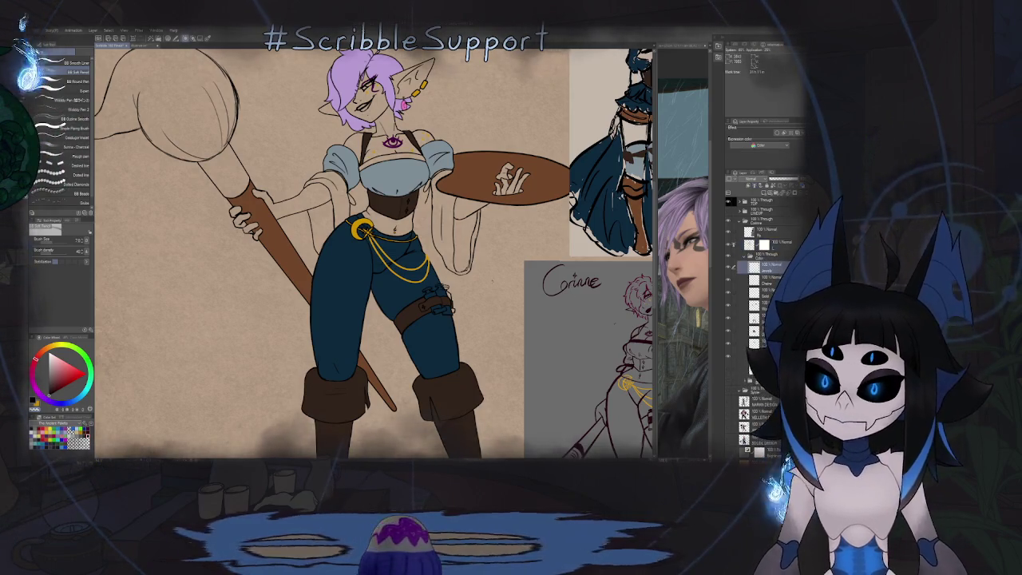
key(ctrl+minus)
key(ctrl+minus)
key(ctrl+minus)
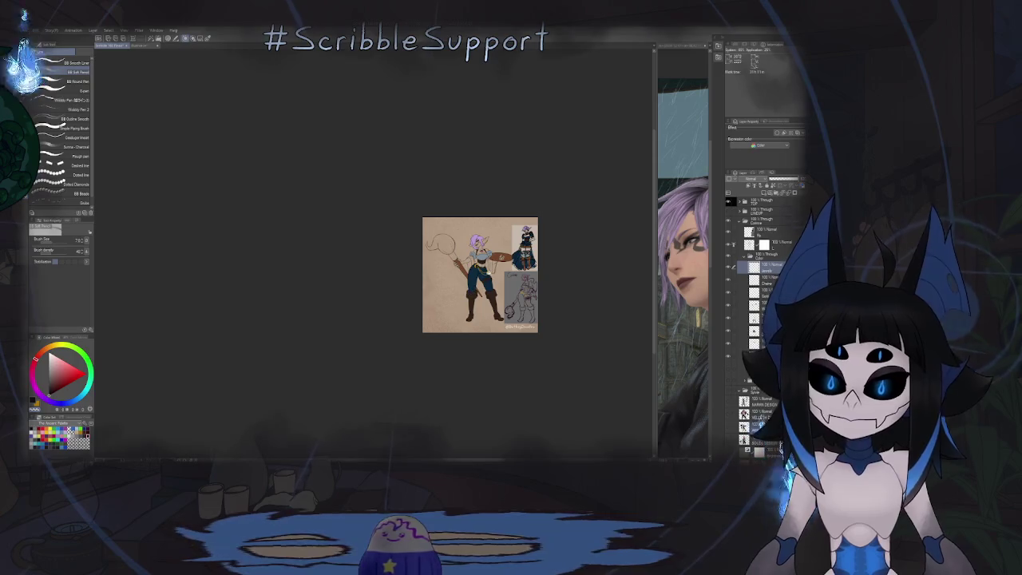
key(ctrl+plus)
key(ctrl+plus)
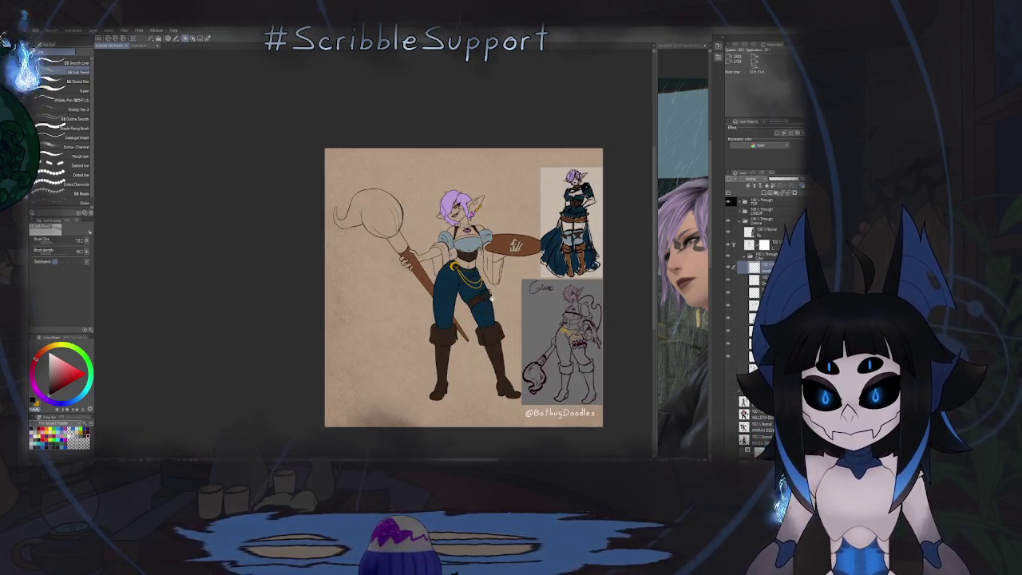
key(ctrl+plus)
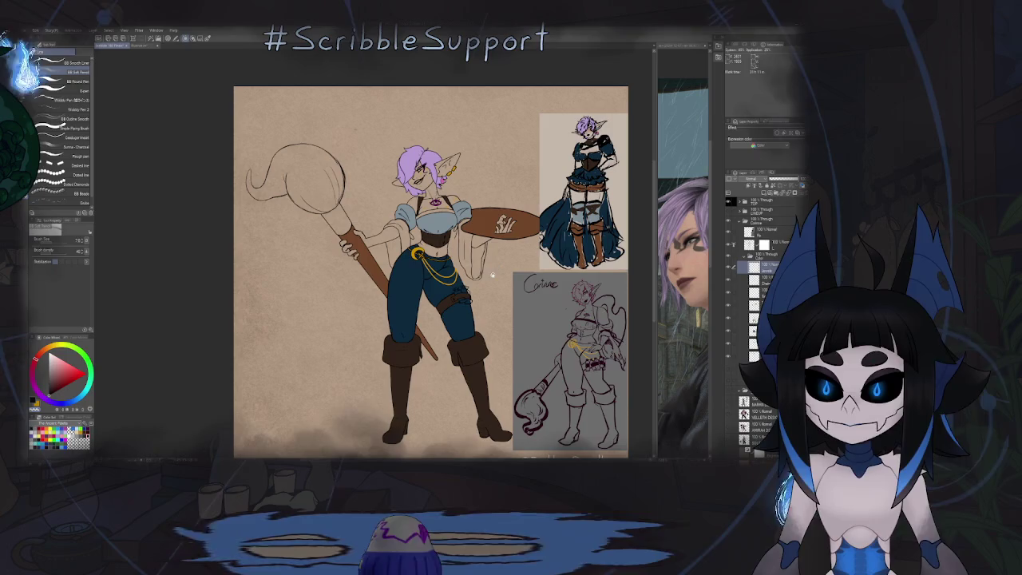
scroll(491, 275, down, 1)
scroll(471, 270, up, 1)
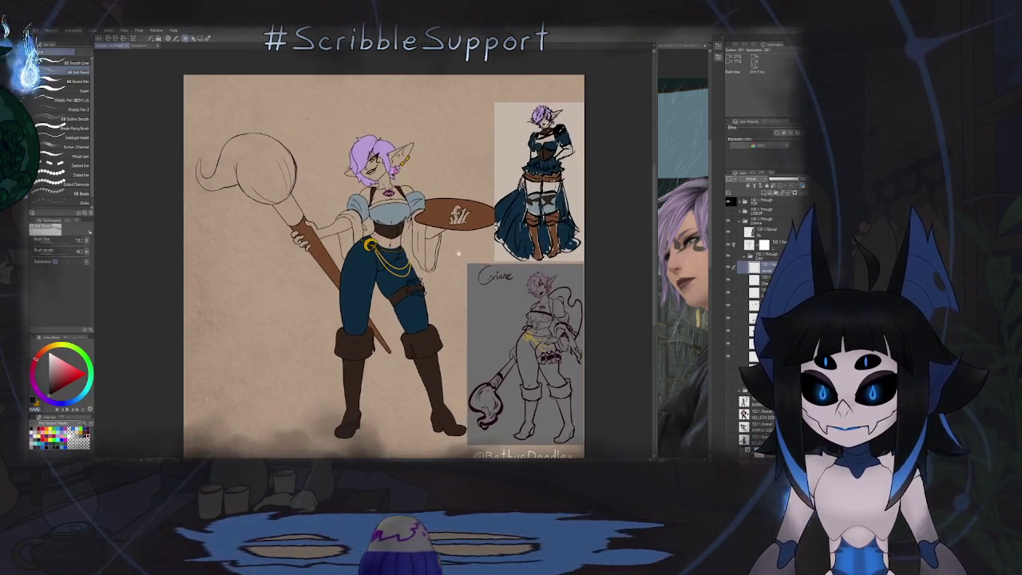
scroll(460, 265, up, 1)
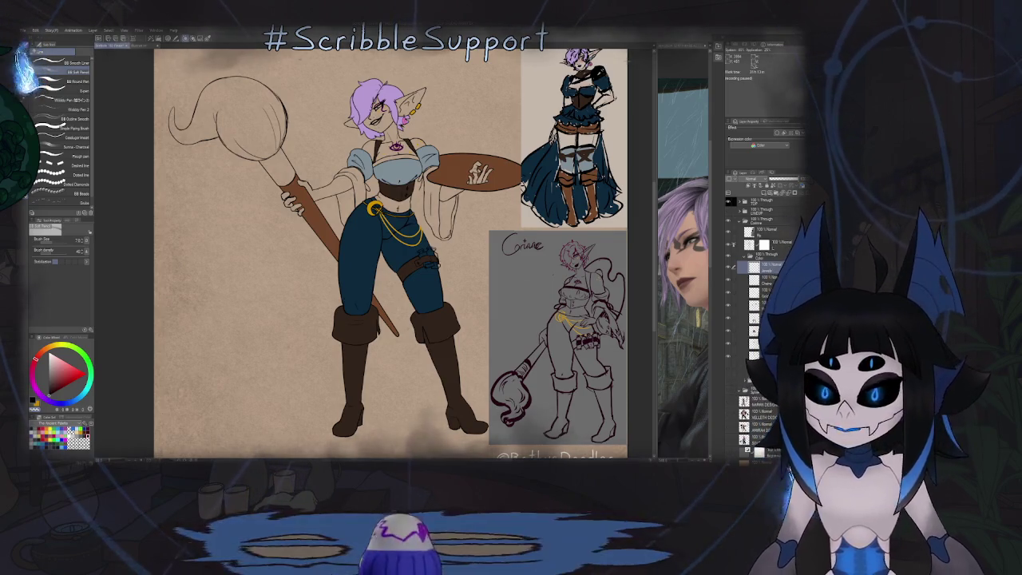
Step: Show the layer with the cream fill on the giant brush head
click(729, 362)
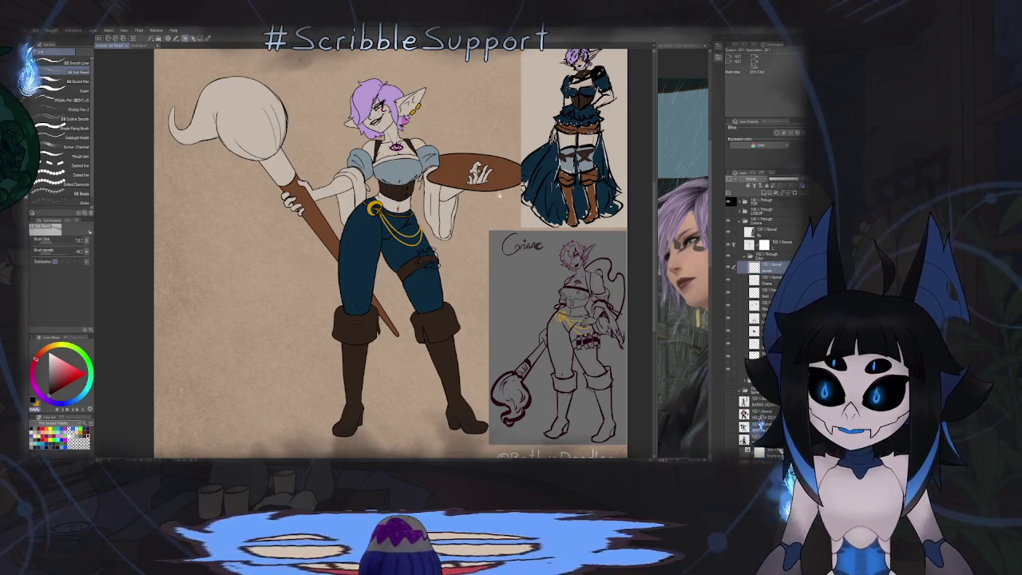
Step: Zoom in and erase the yellow fill from the elf's dangling ear chain
scroll(414, 105, up, 5)
key(e)
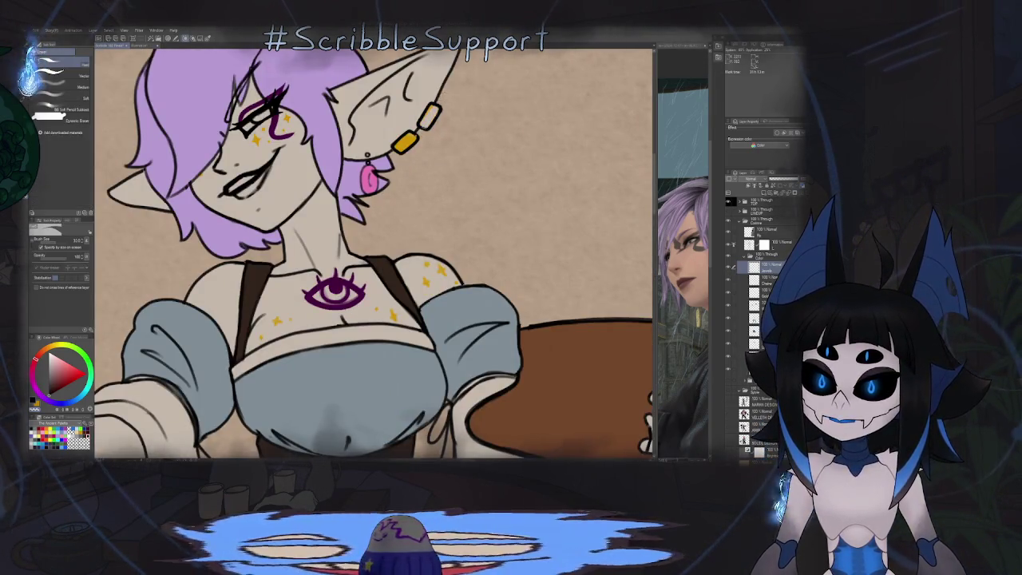
drag(435, 107, 400, 148)
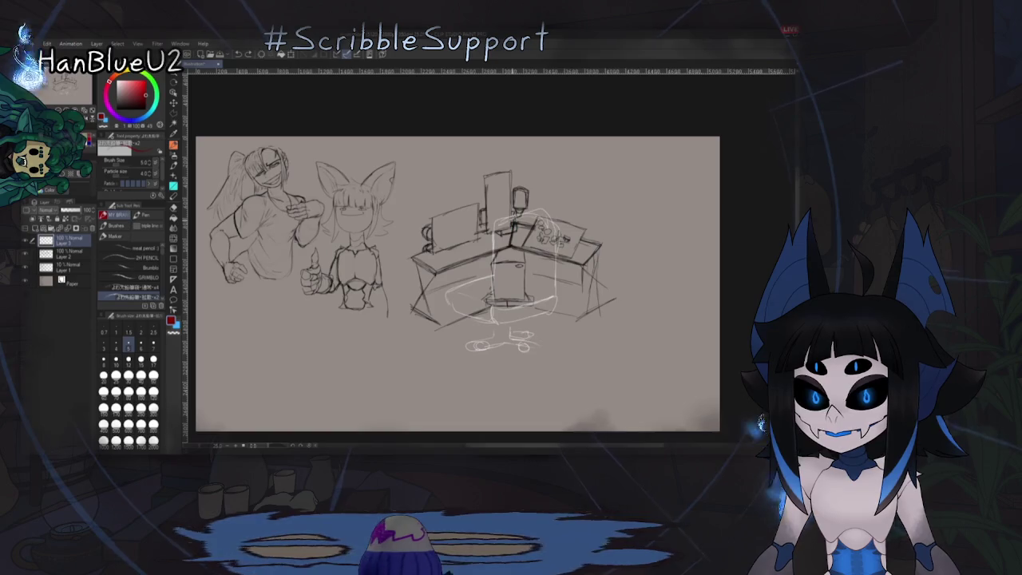
Step: Undo the stray chair and desk strokes, then draw a polygonal selection around the desk sketch
key(ctrl+z)
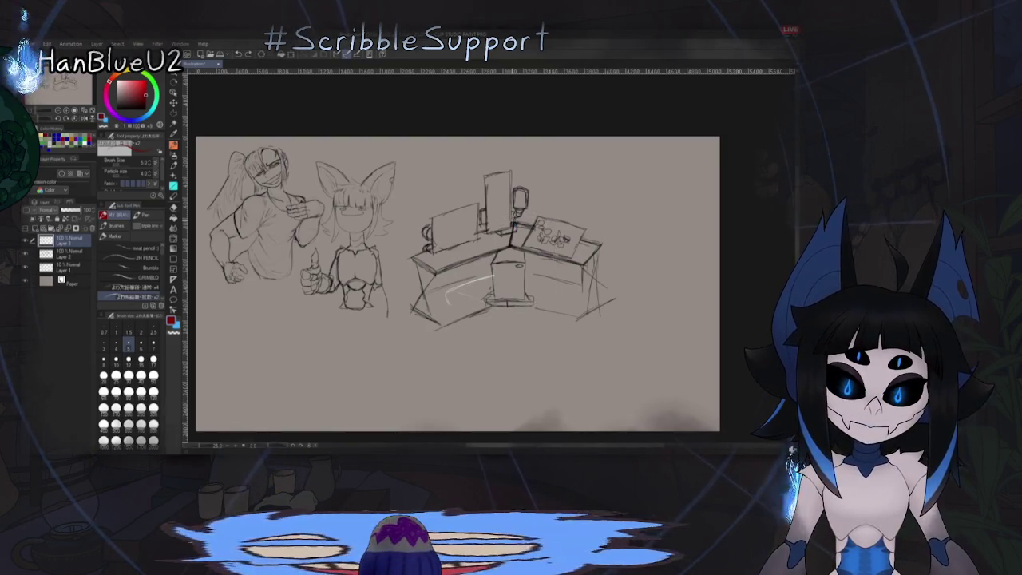
key(ctrl+z)
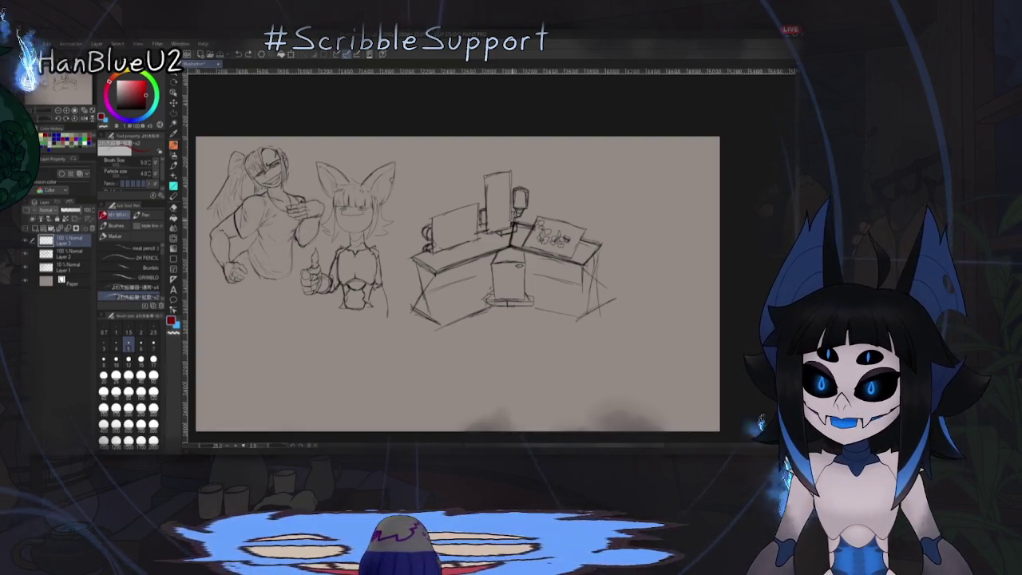
key(m)
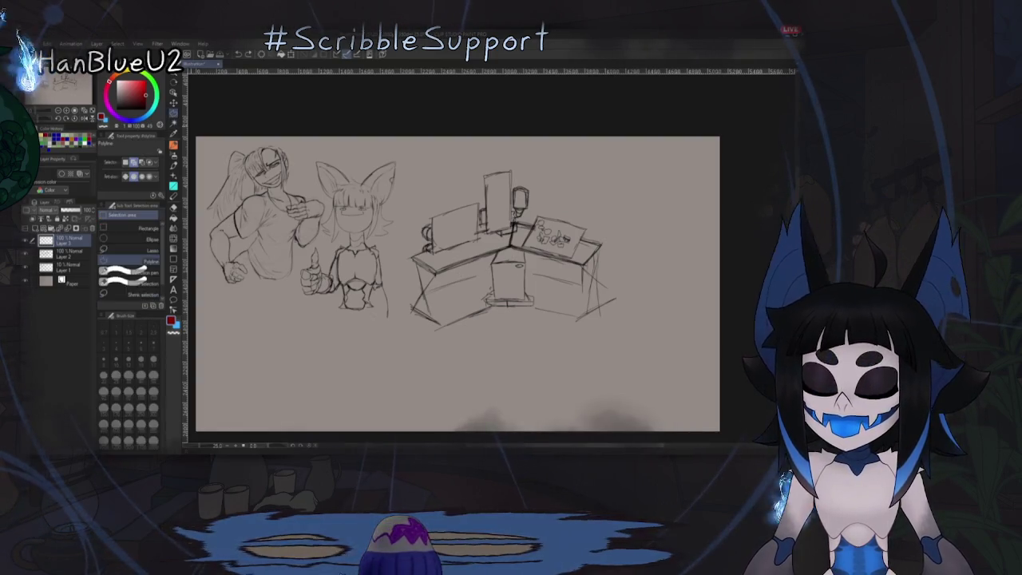
click(397, 225)
click(397, 310)
click(439, 352)
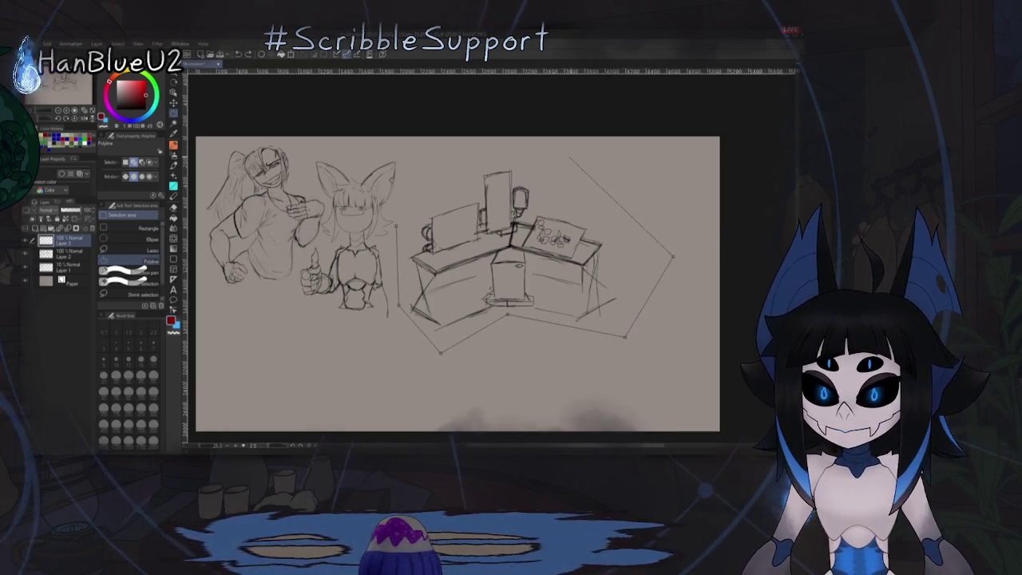
click(559, 161)
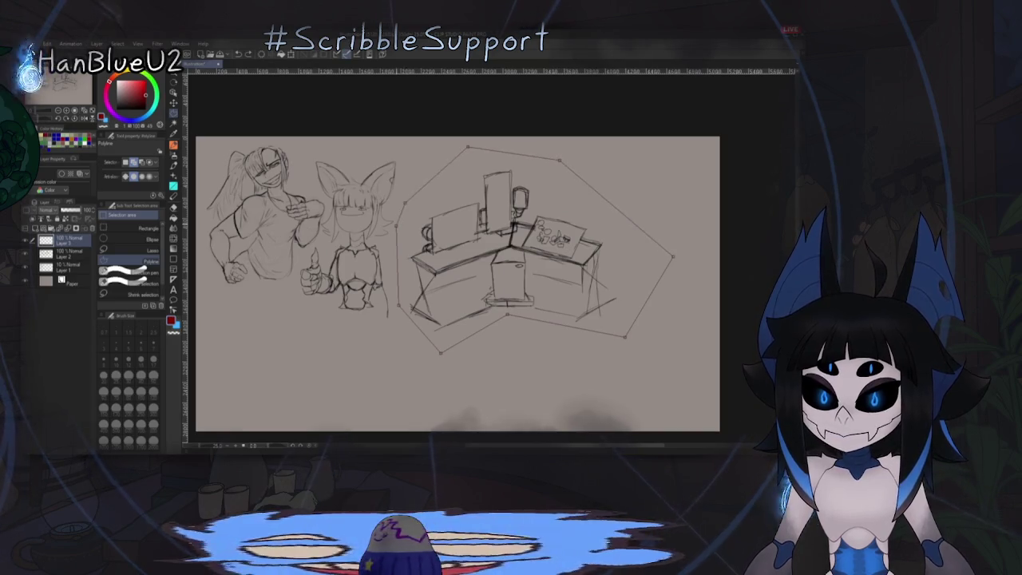
click(467, 147)
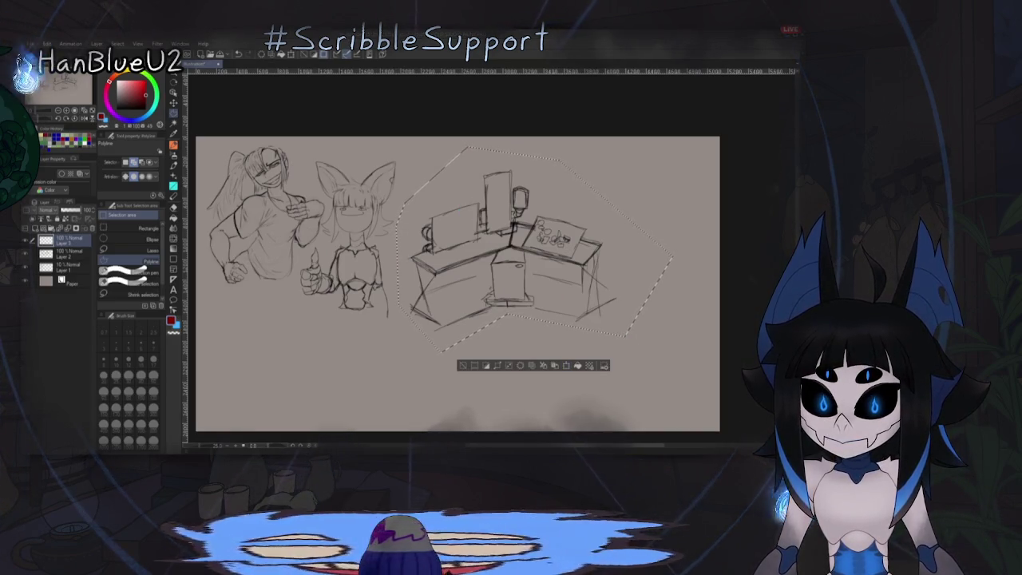
Step: Delete the chair sketch on Layer 3, then shrink the desk and move it up
key(ctrl+e)
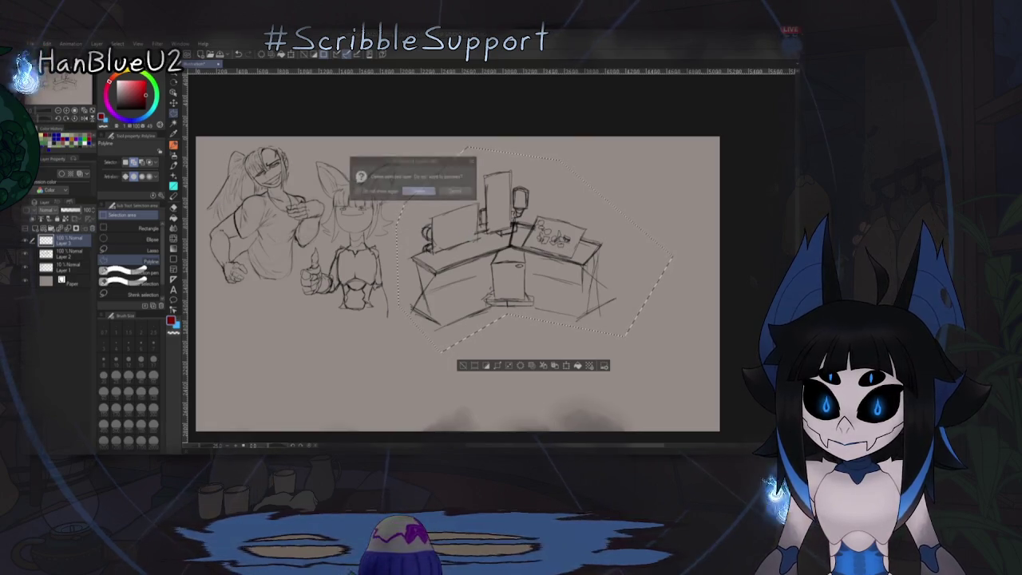
key(ctrl+t)
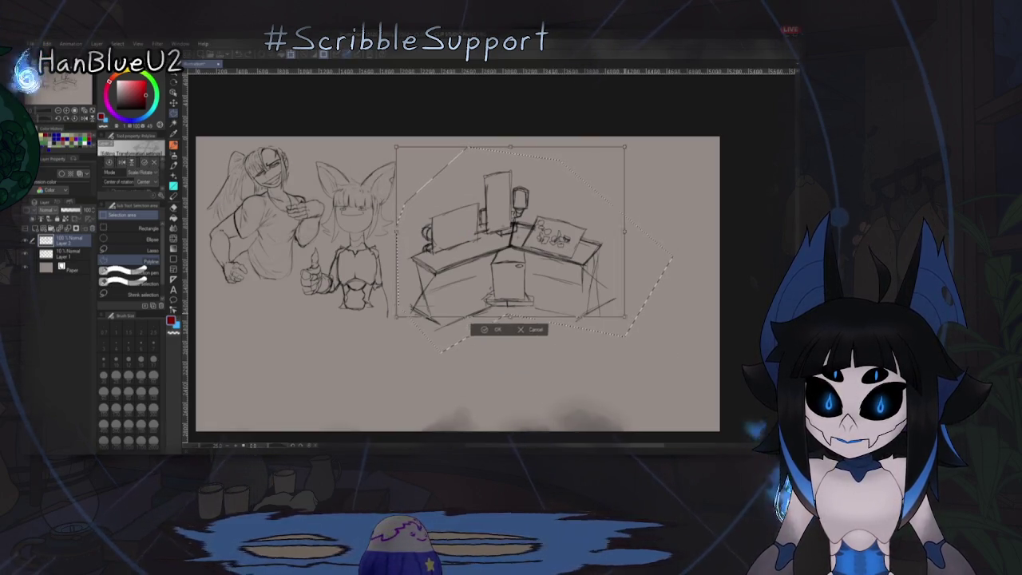
drag(673, 356, 565, 265)
drag(480, 203, 474, 190)
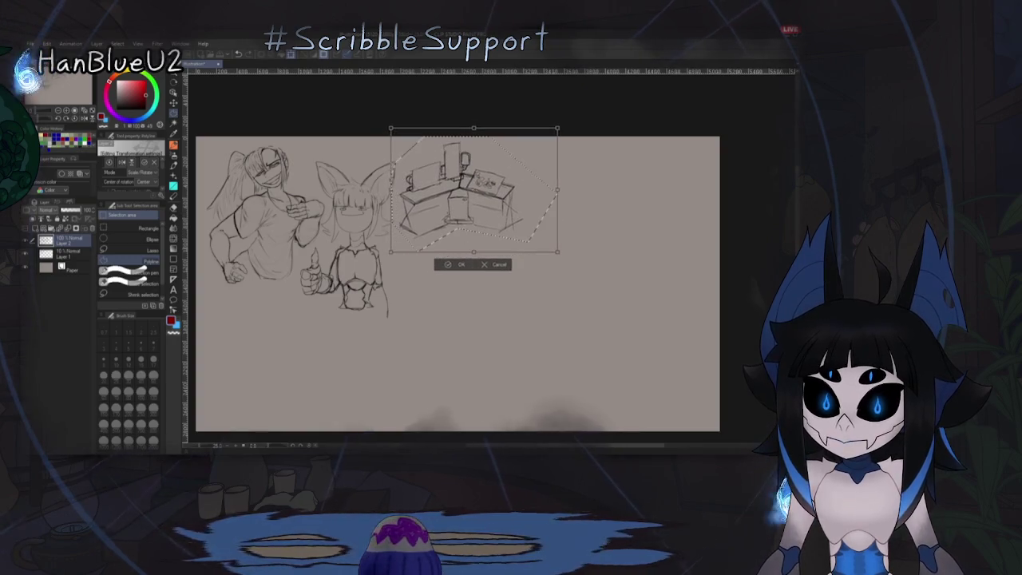
key(Return)
key(ctrl+d)
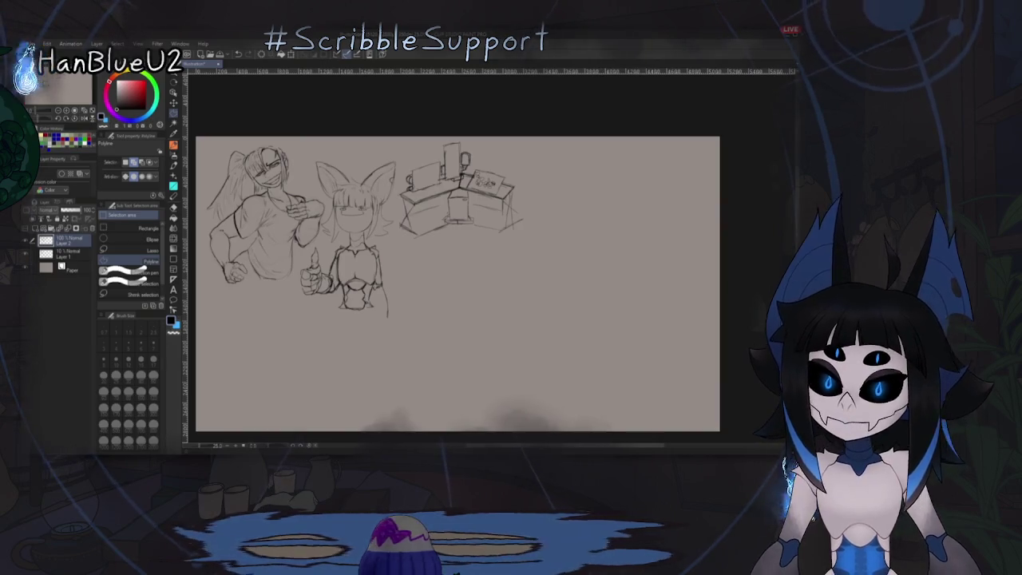
key(p)
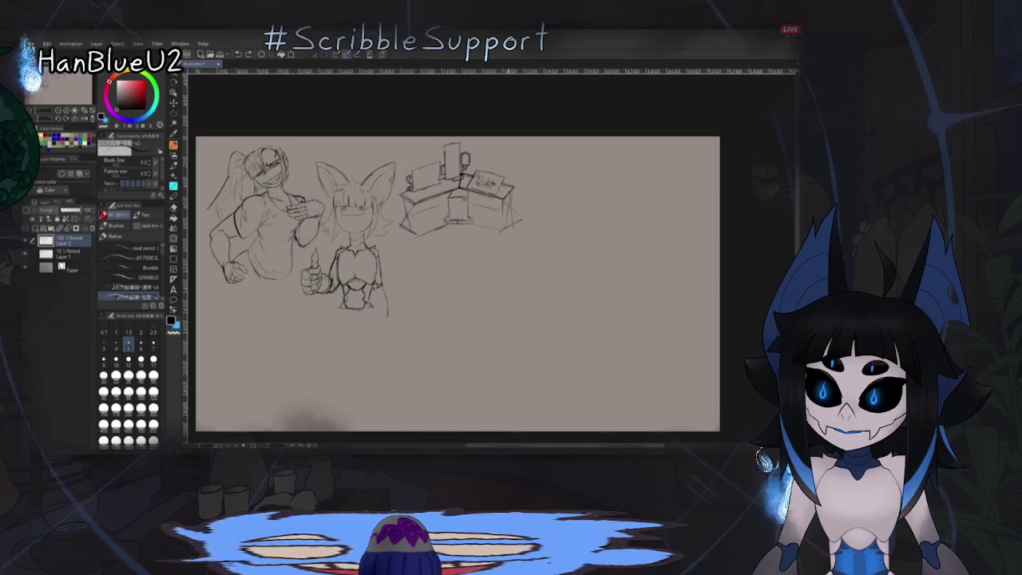
Step: Sketch a small round head right of the desk with a jaw line curving under it
drag(513, 297, 514, 296)
scroll(514, 295, up, 3)
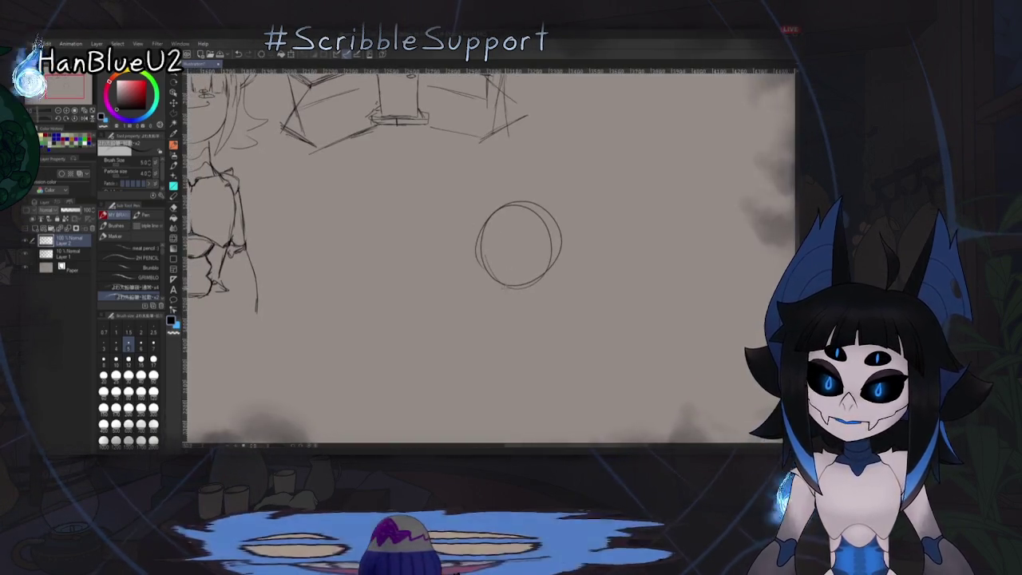
drag(484, 258, 453, 238)
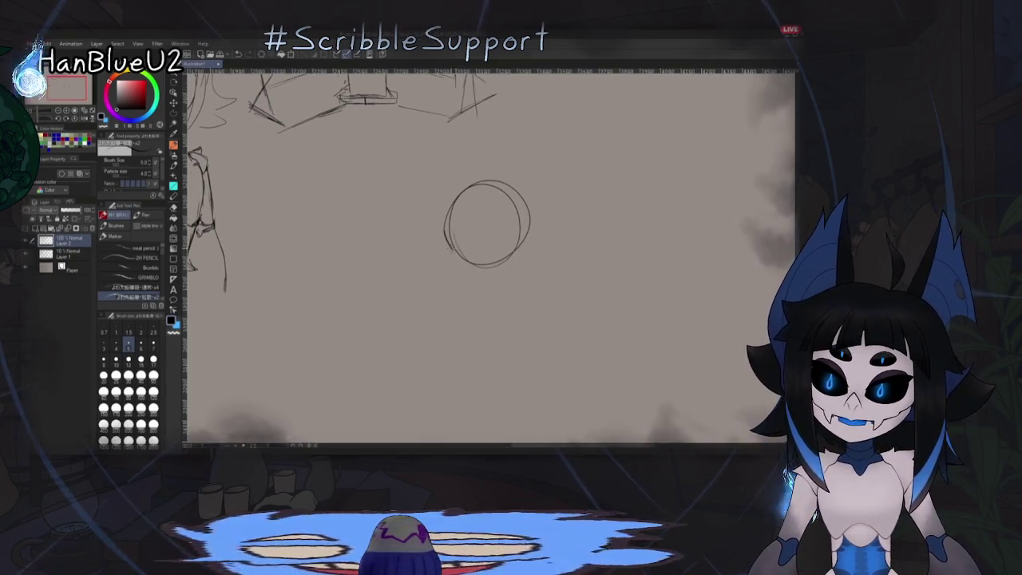
drag(475, 270, 488, 274)
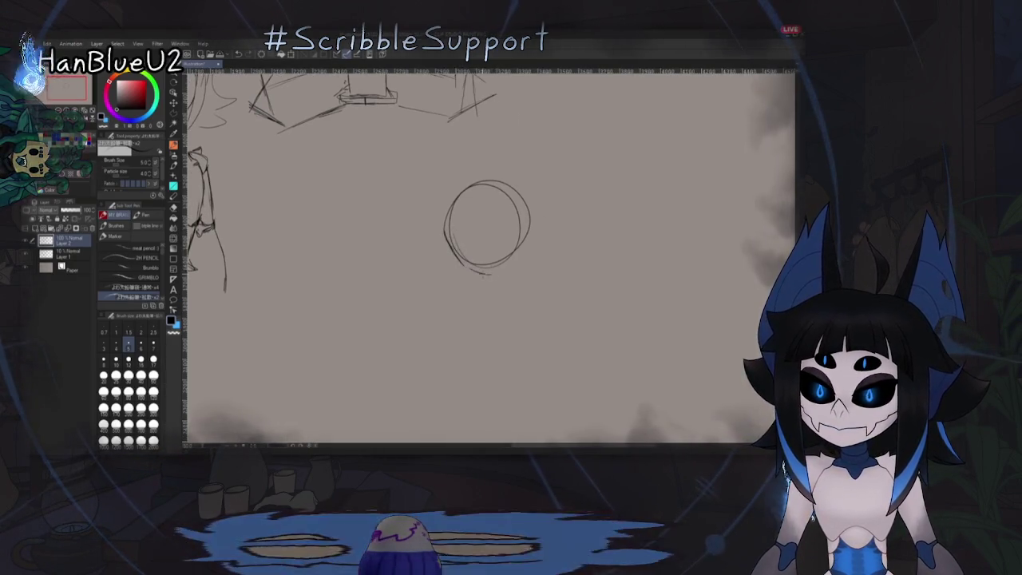
key(ctrl+z)
drag(505, 275, 525, 260)
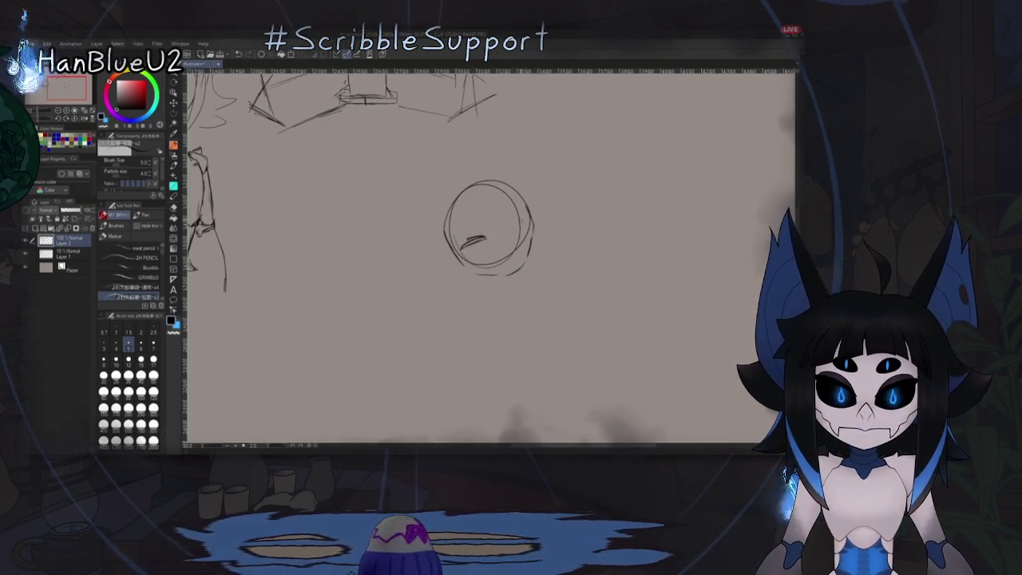
Step: Add eye marks to the upper right and left of the small round head
drag(501, 231, 520, 210)
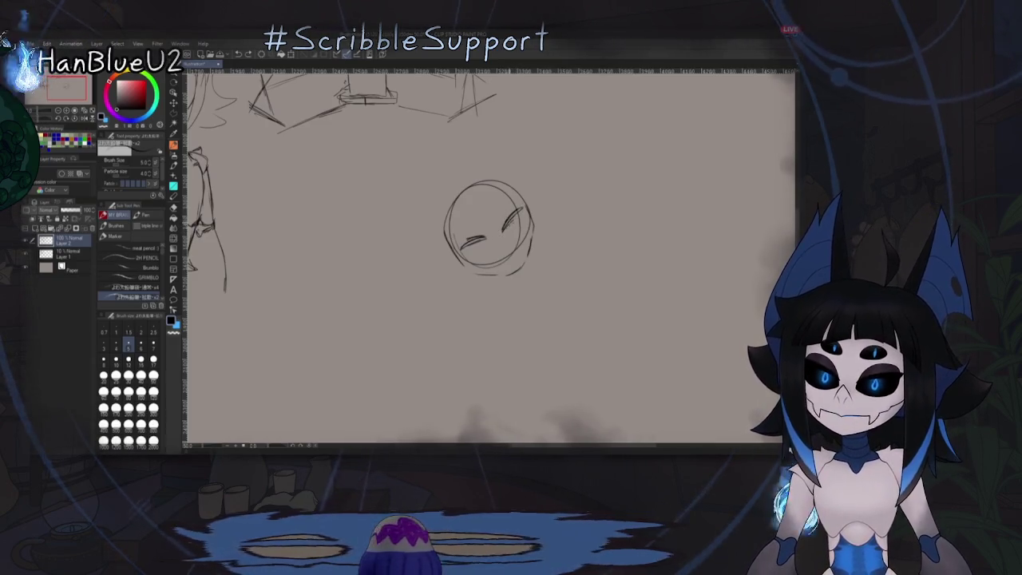
key(ctrl+z)
drag(503, 229, 519, 209)
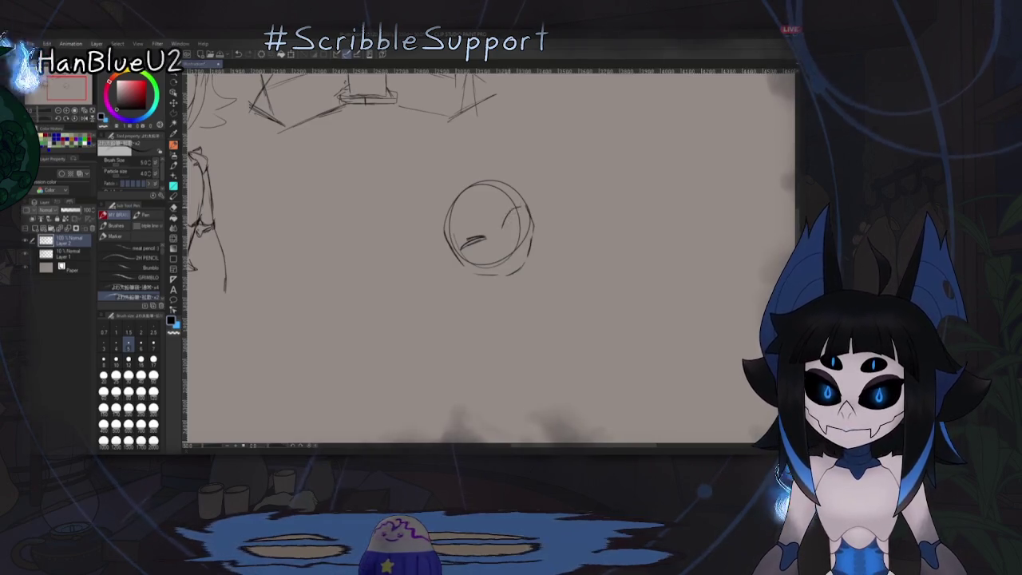
drag(501, 229, 520, 208)
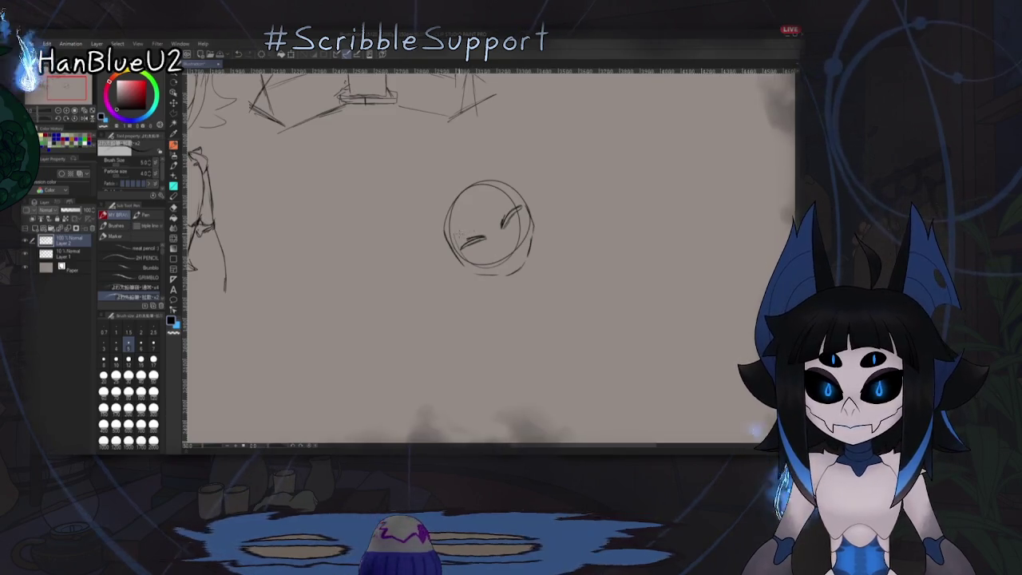
drag(475, 213, 471, 233)
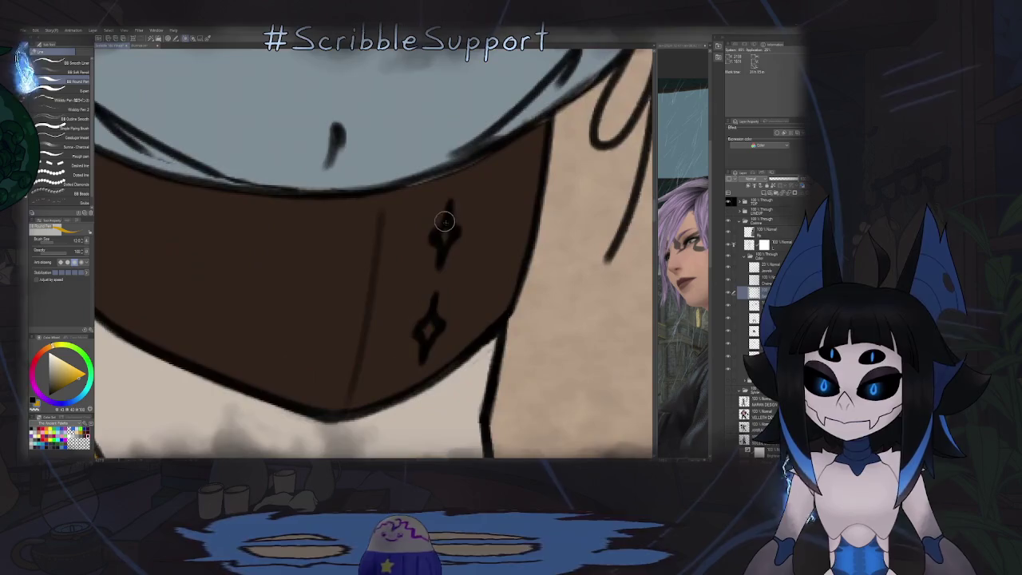
click(444, 235)
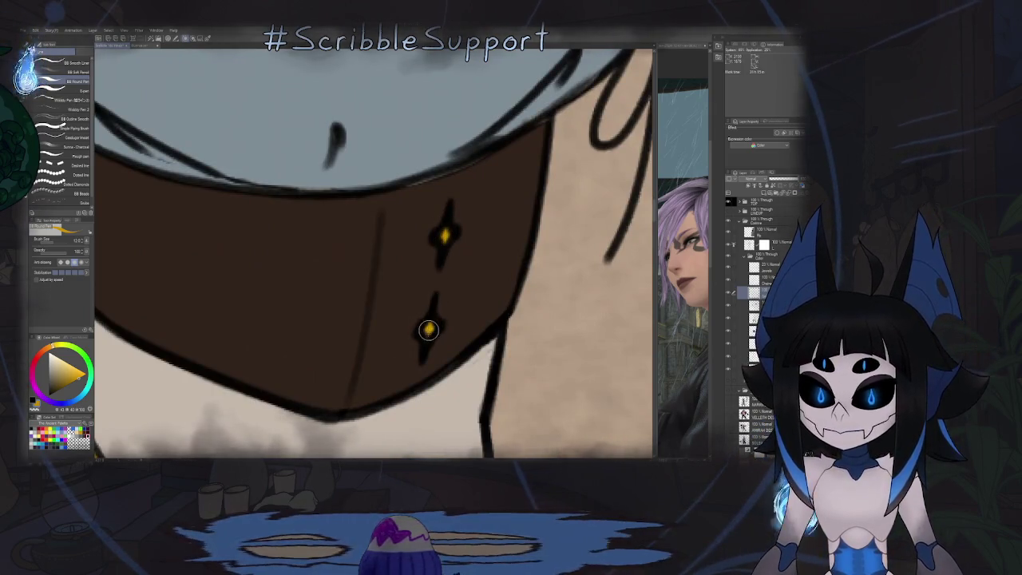
scroll(445, 319, down, 5)
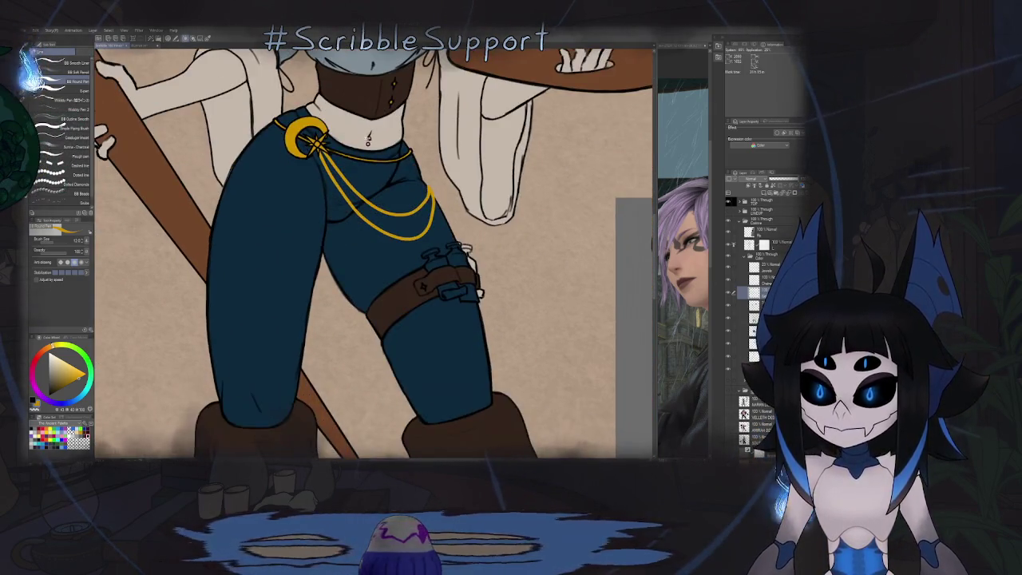
scroll(368, 137, up, 5)
scroll(391, 147, up, 2)
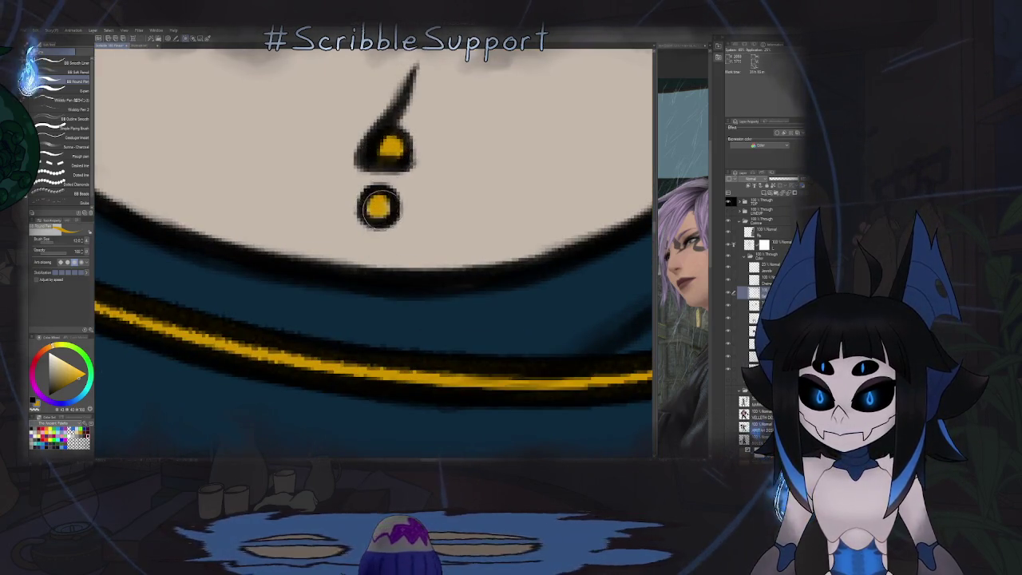
scroll(379, 207, down, 4)
drag(397, 384, 397, 176)
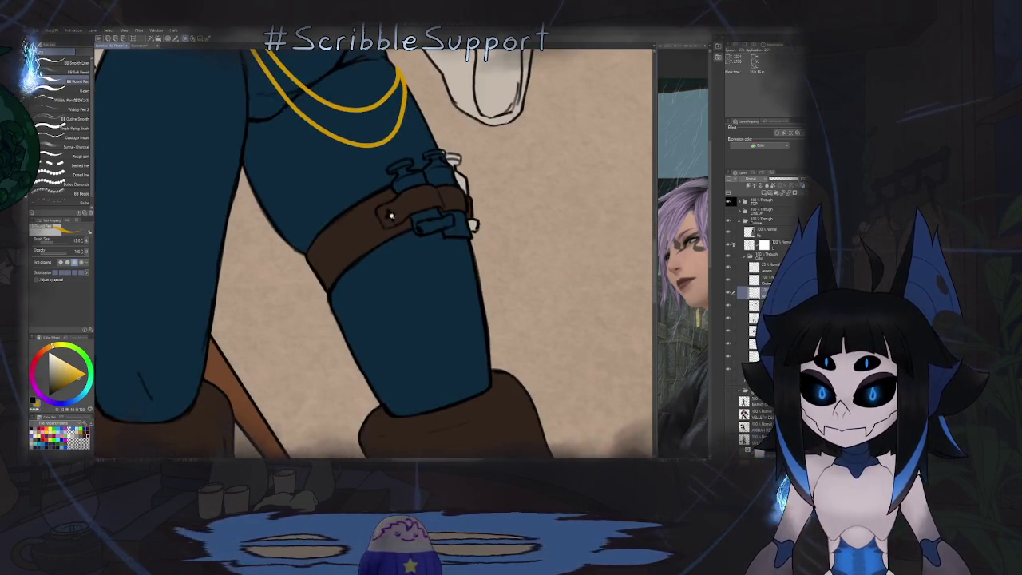
scroll(397, 213, up, 5)
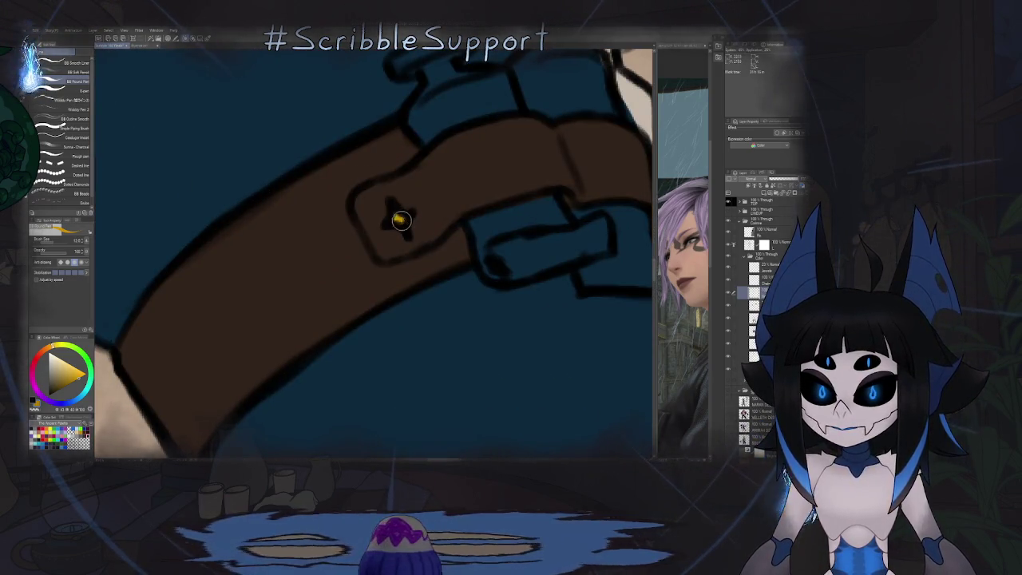
key(ctrl+0)
drag(291, 42, 268, 166)
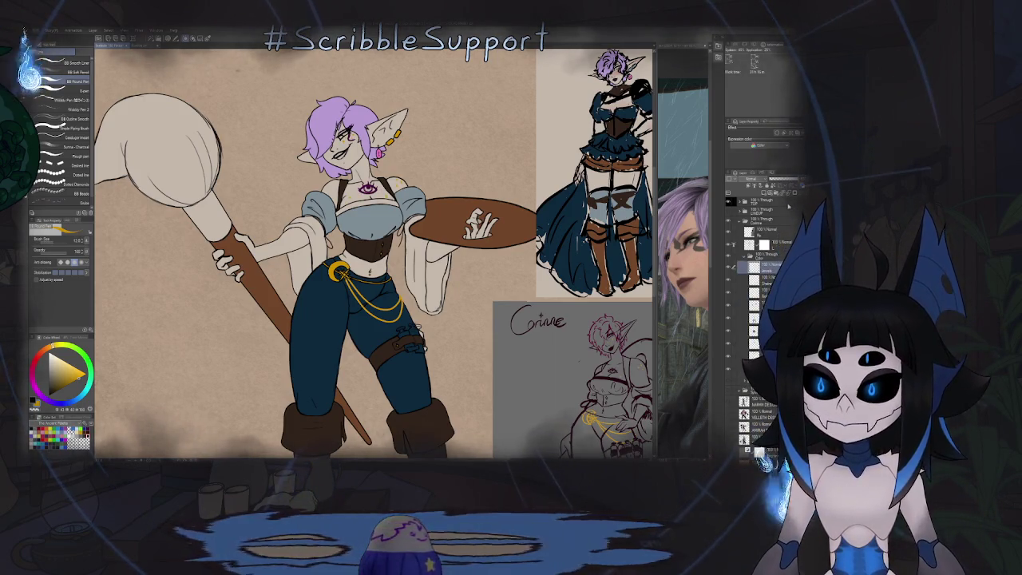
key(e)
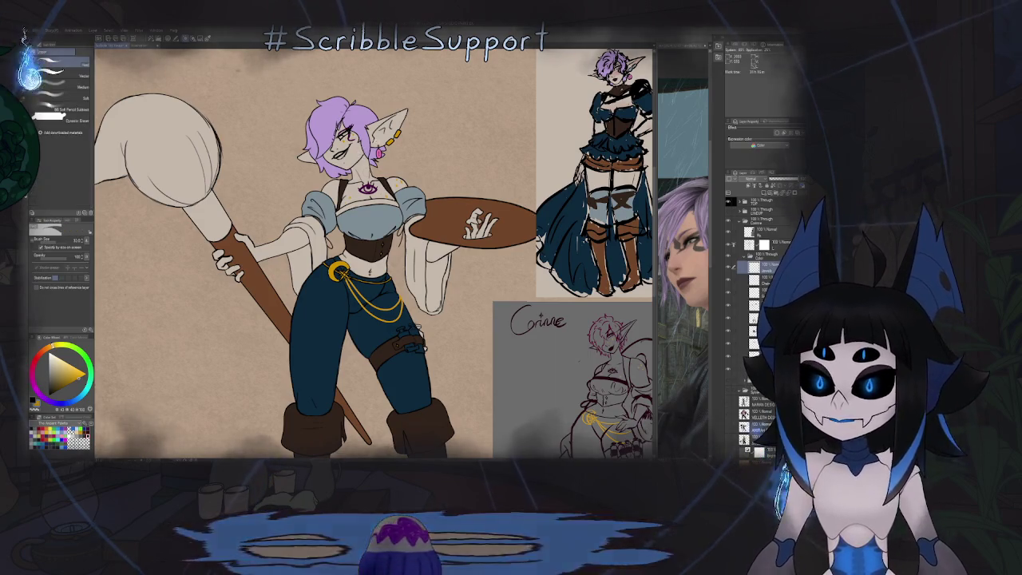
Step: Clean up the earring with the Eraser, flipping and rotating the view around the chest
scroll(371, 136, up, 5)
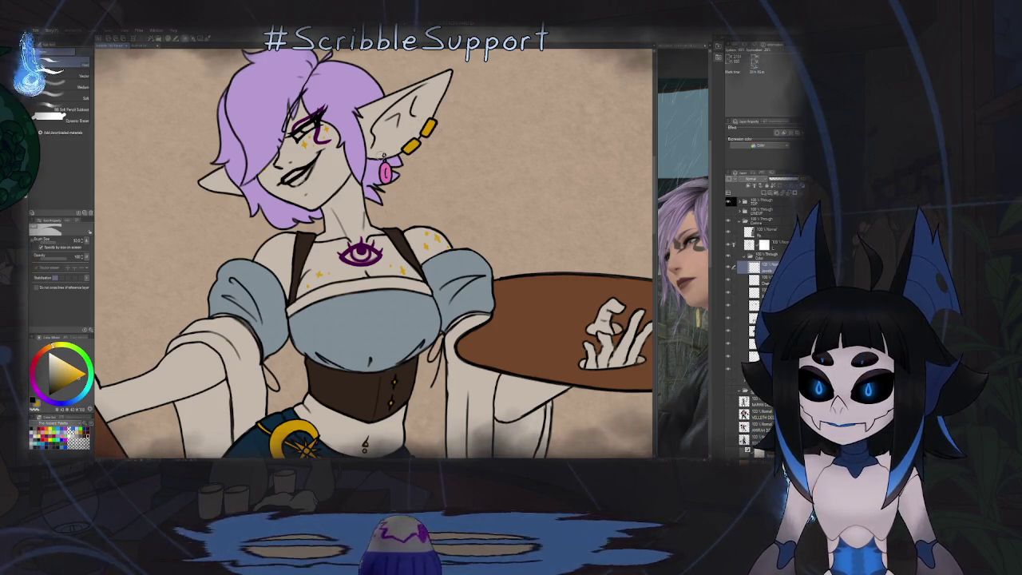
scroll(379, 153, up, 5)
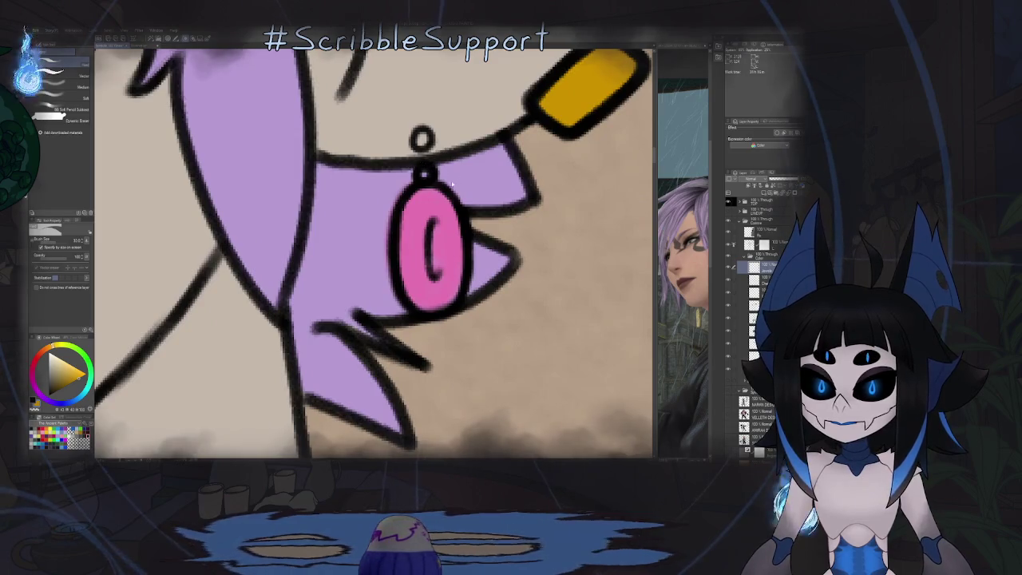
scroll(468, 175, down, 5)
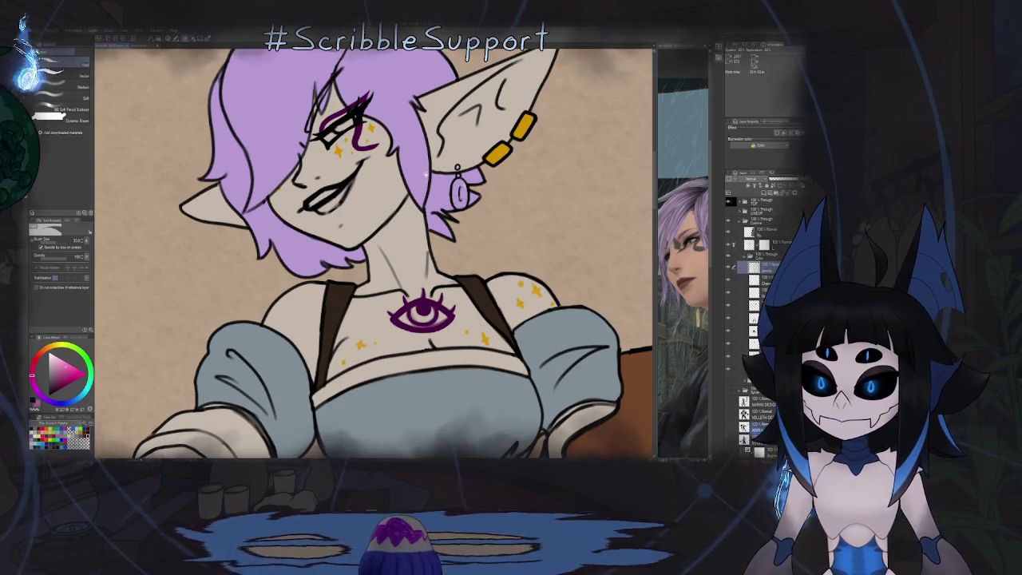
drag(413, 214, 447, 240)
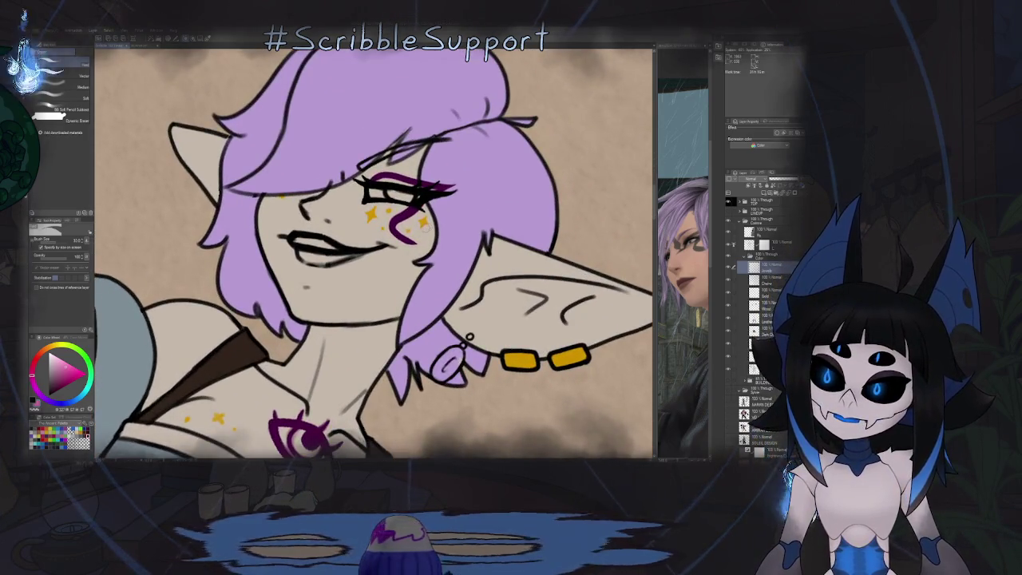
key(o)
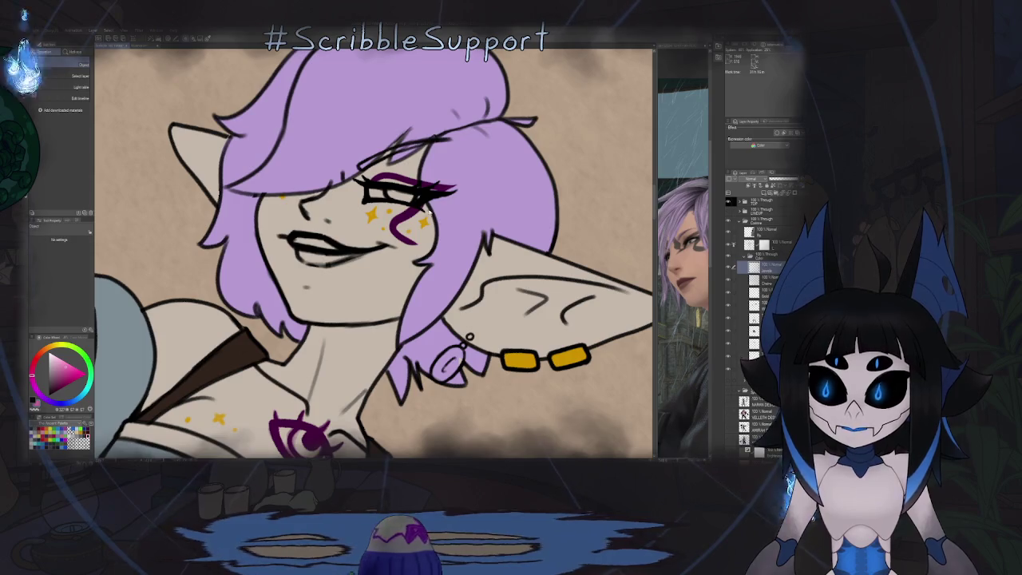
key(e)
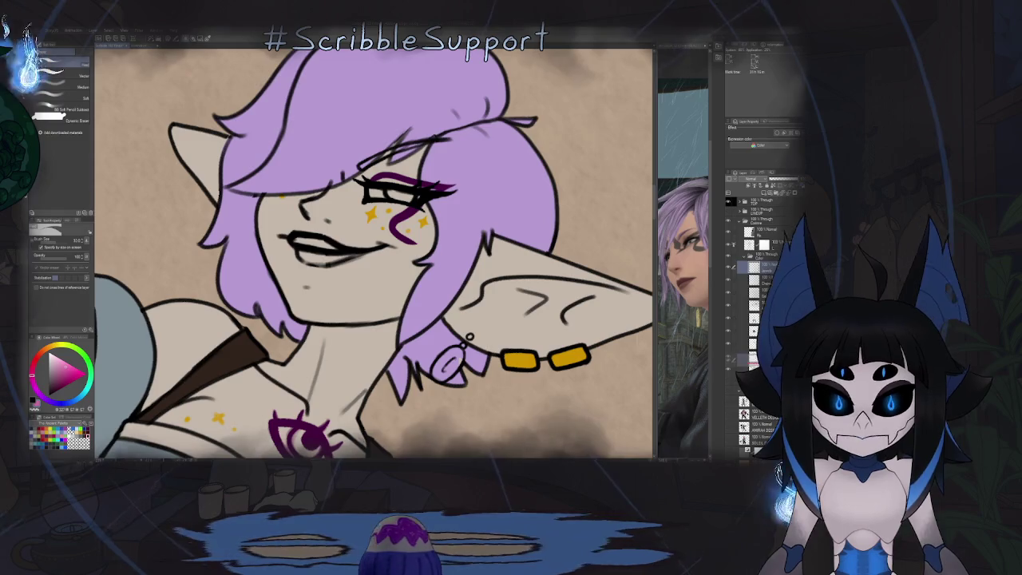
key(ctrl+0)
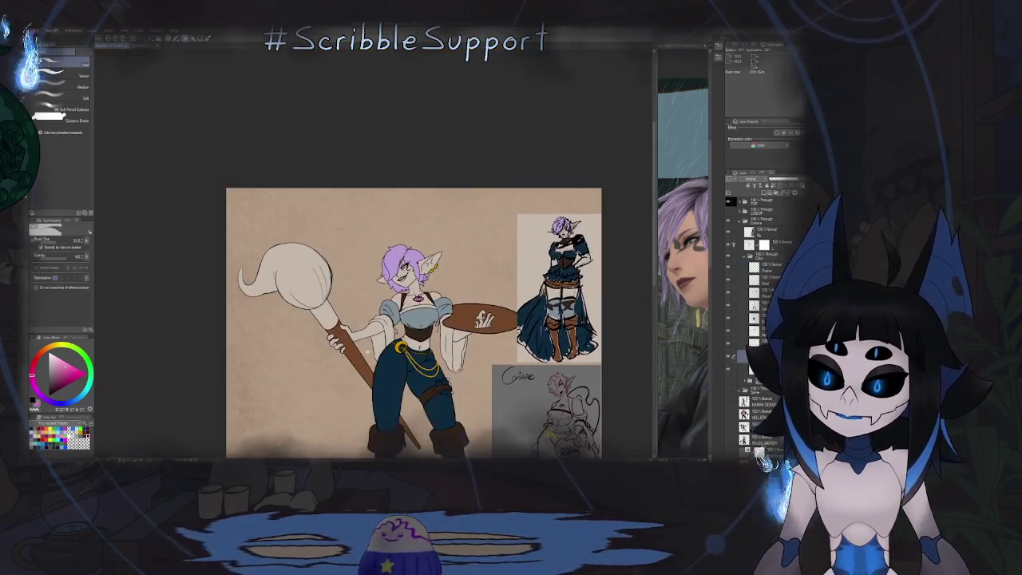
scroll(481, 300, up, 3)
scroll(480, 300, up, 3)
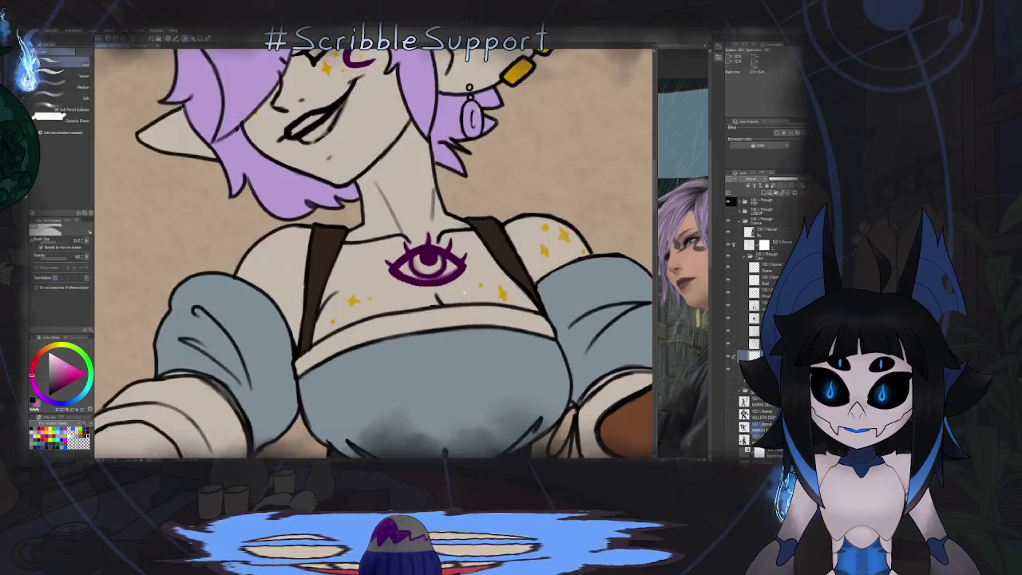
key(h)
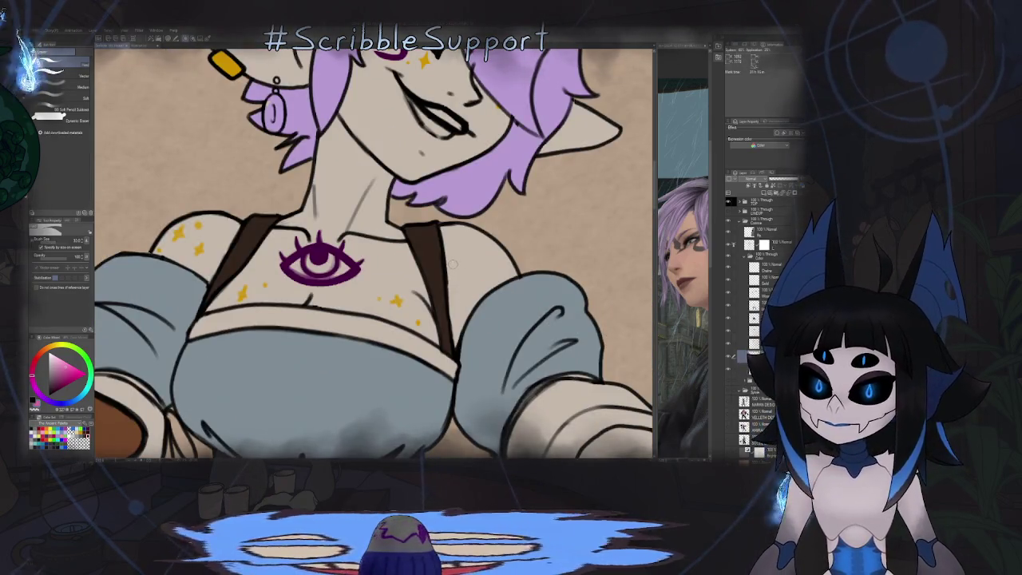
key(minus)
key(minus)
key(minus)
key(minus)
key(minus)
key(minus)
key(minus)
scroll(341, 210, up, 3)
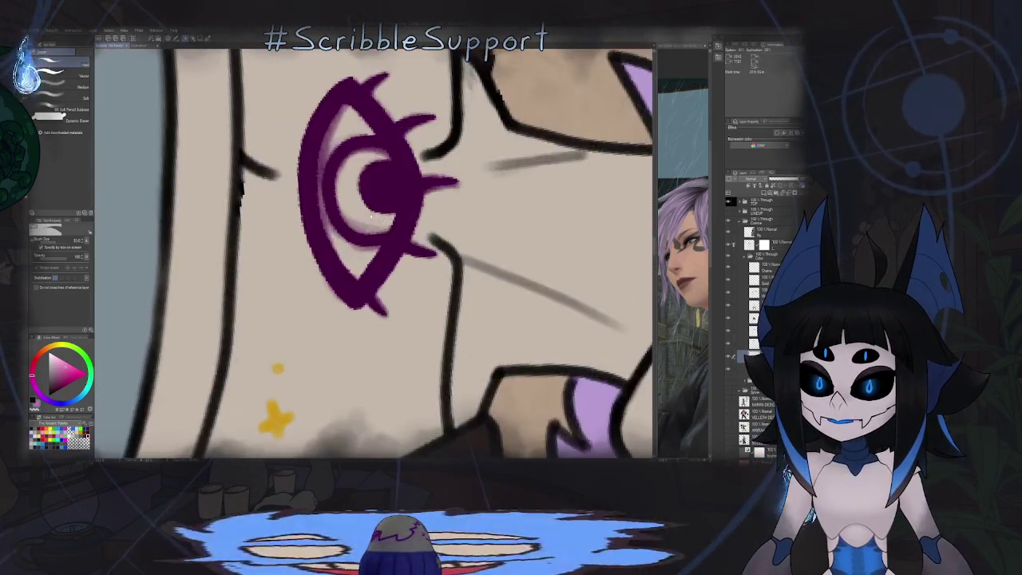
scroll(342, 209, up, 2)
scroll(341, 209, up, 1)
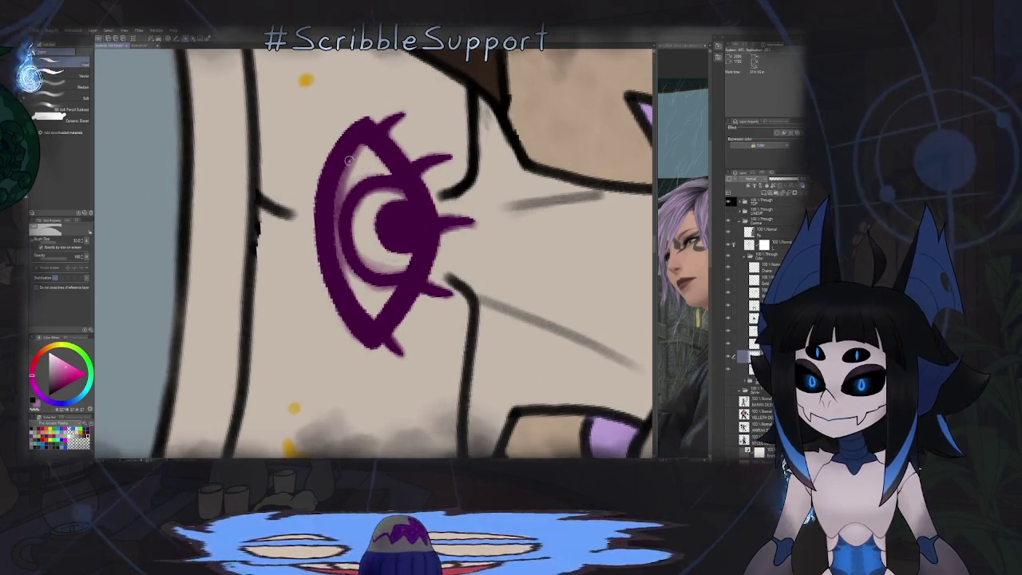
Step: Touch up the purple chest eye tattoo with the BB Soft Pencil, rotating the canvas
key(p)
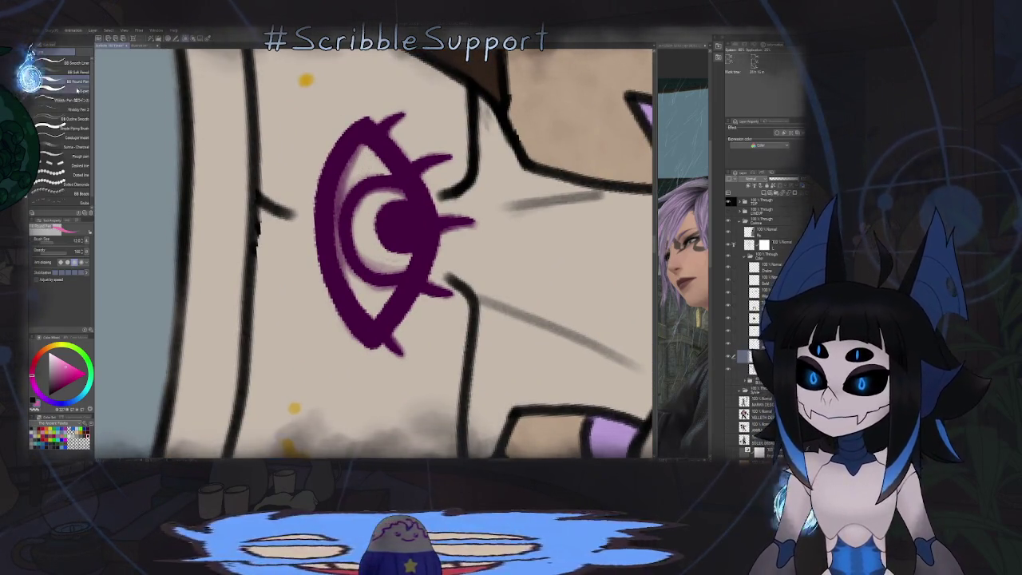
click(80, 74)
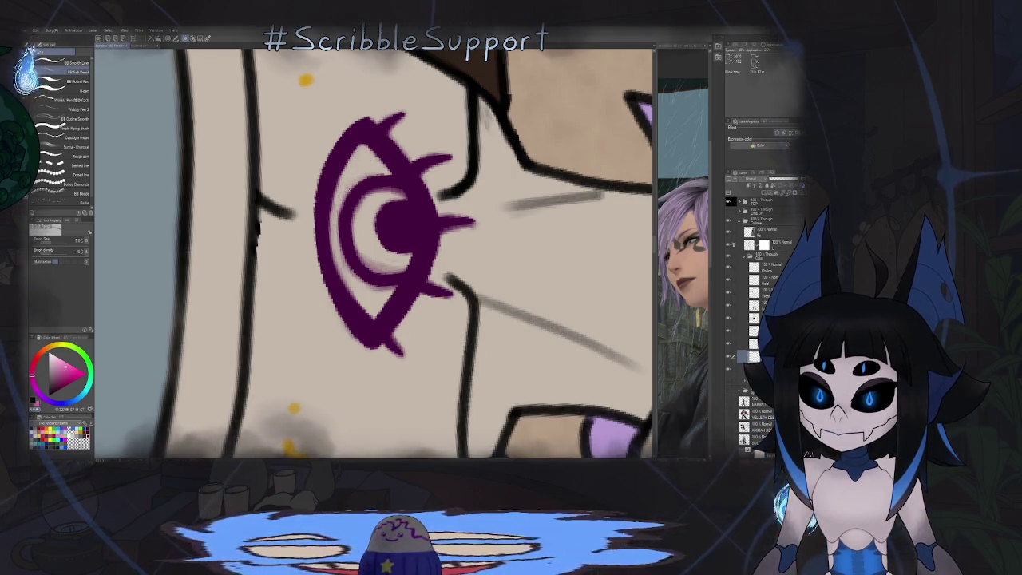
drag(372, 242, 403, 200)
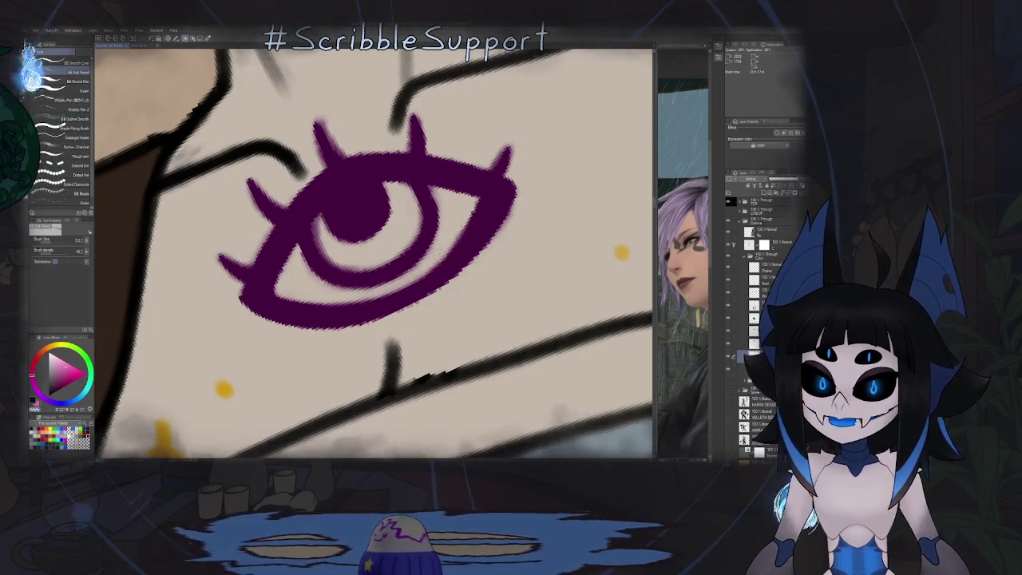
drag(479, 189, 404, 182)
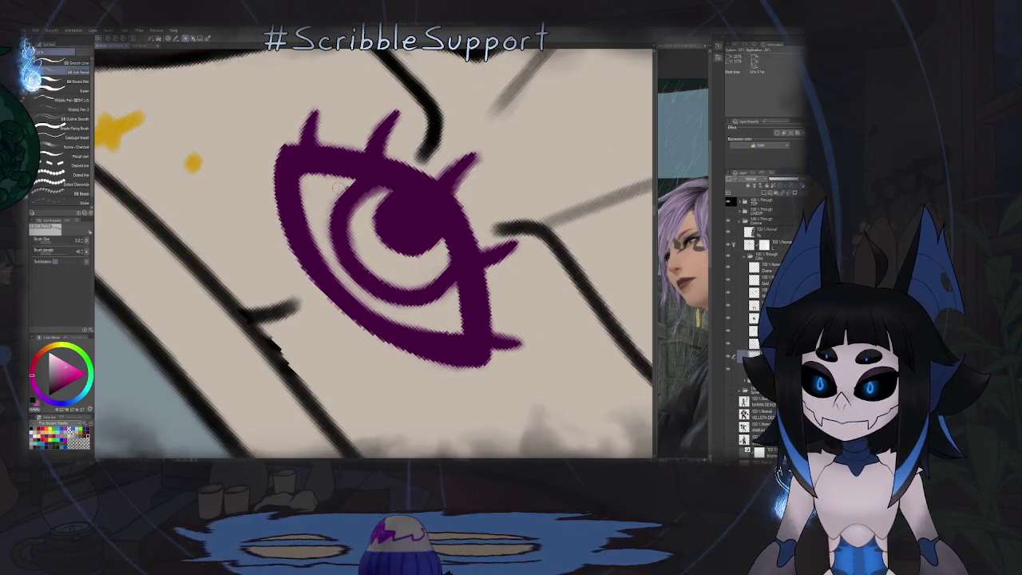
drag(324, 206, 343, 197)
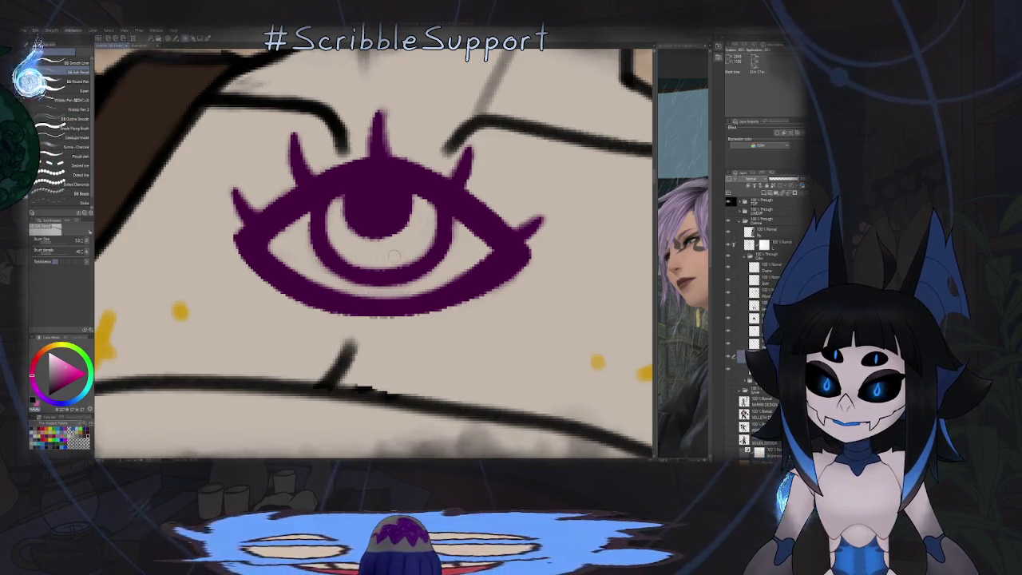
scroll(393, 132, up, 2)
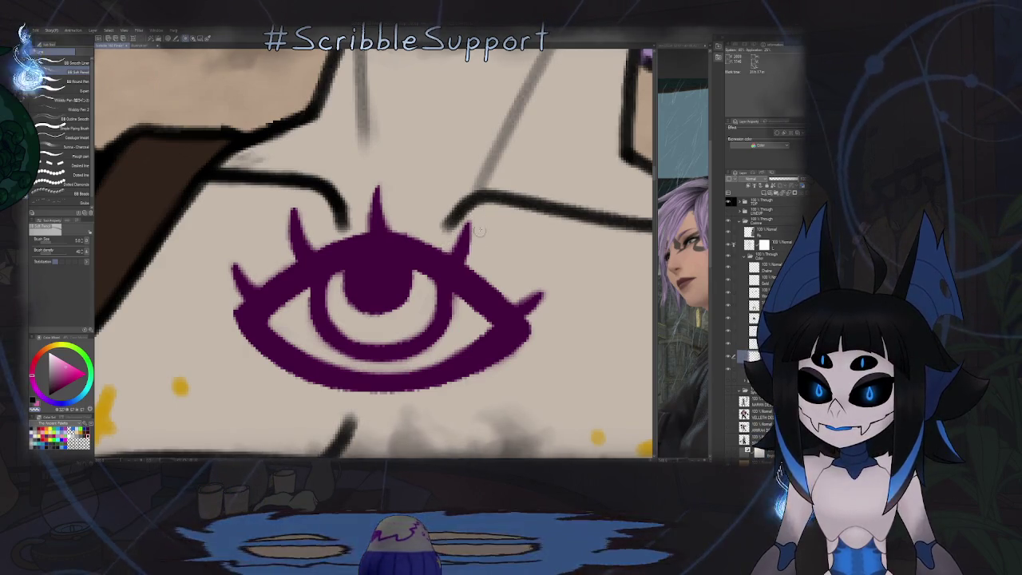
scroll(472, 211, down, 2)
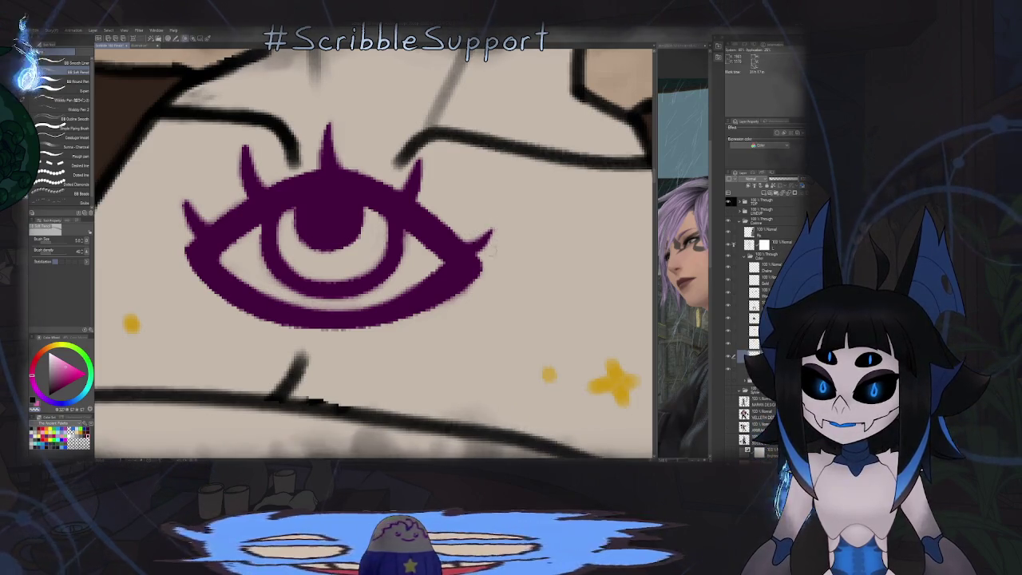
scroll(495, 214, left, 2)
drag(405, 146, 423, 170)
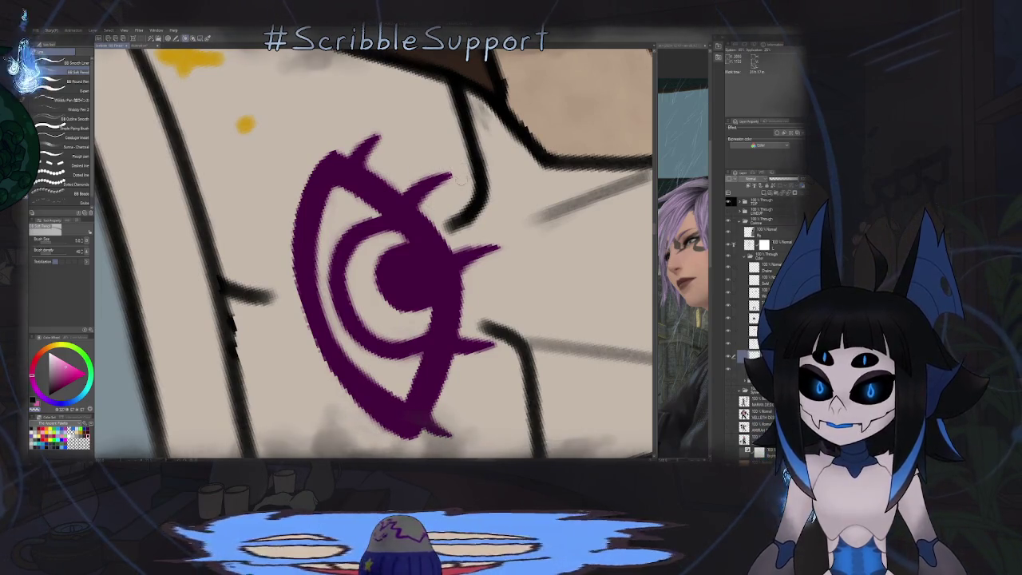
scroll(420, 170, up, 3)
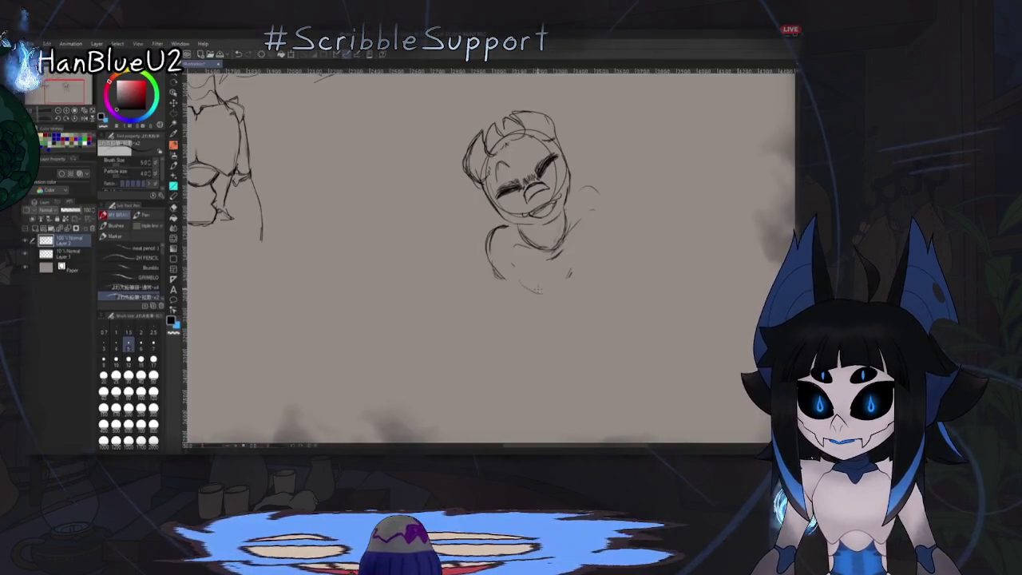
Step: Add curving pencil lines along the chibi sketch's torso and body
drag(550, 294, 571, 272)
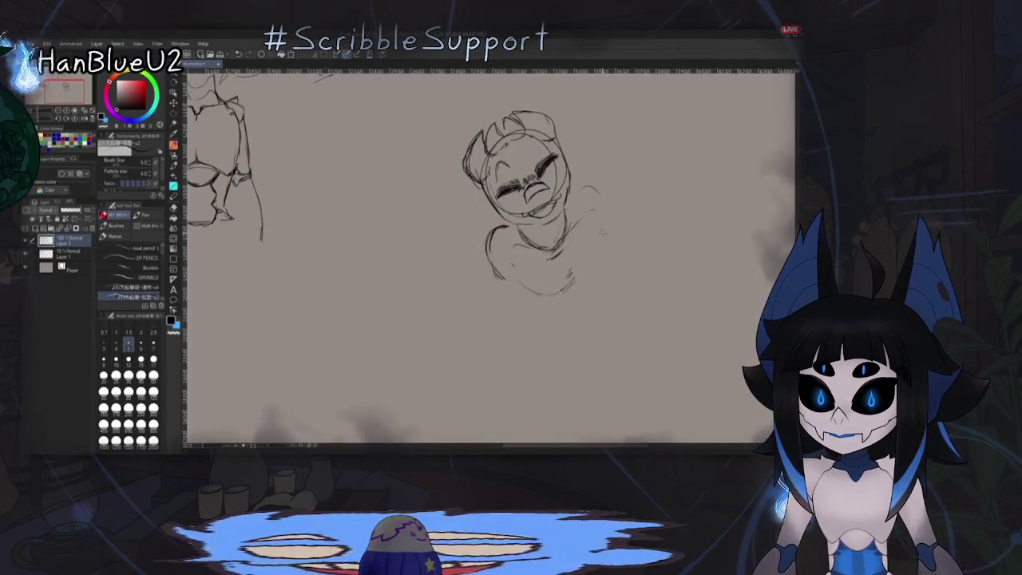
drag(597, 233, 576, 306)
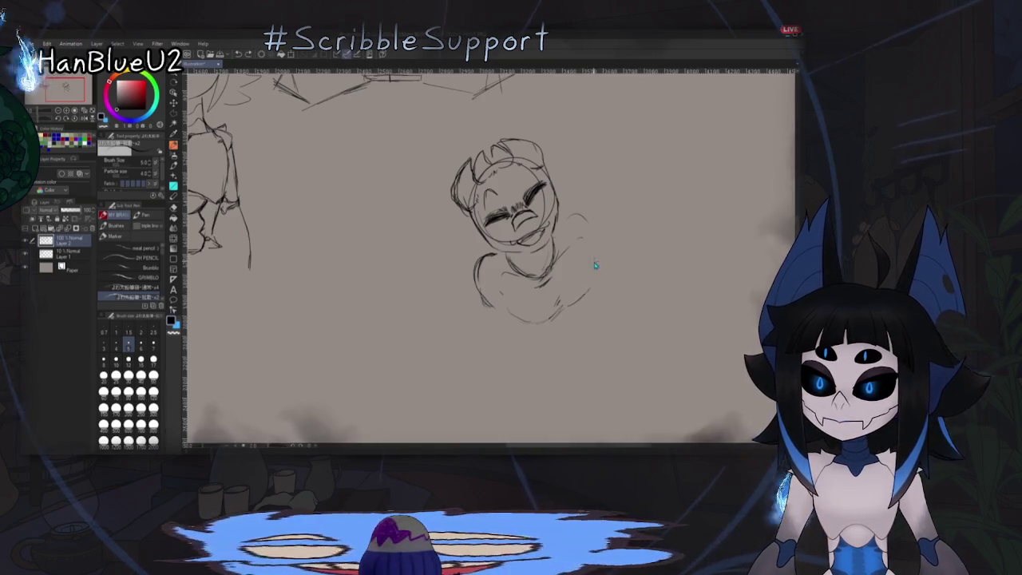
drag(528, 289, 548, 306)
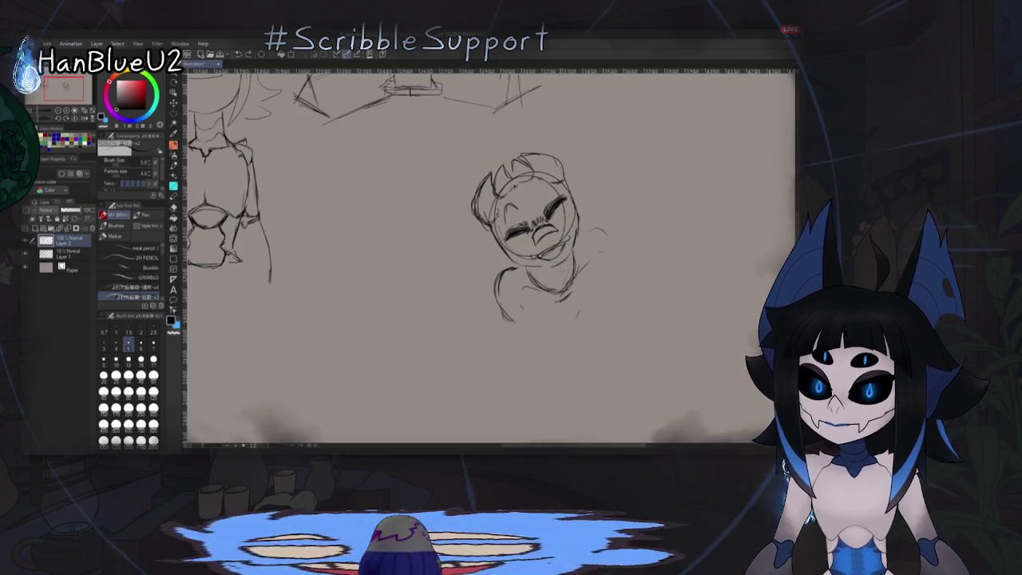
drag(589, 256, 564, 286)
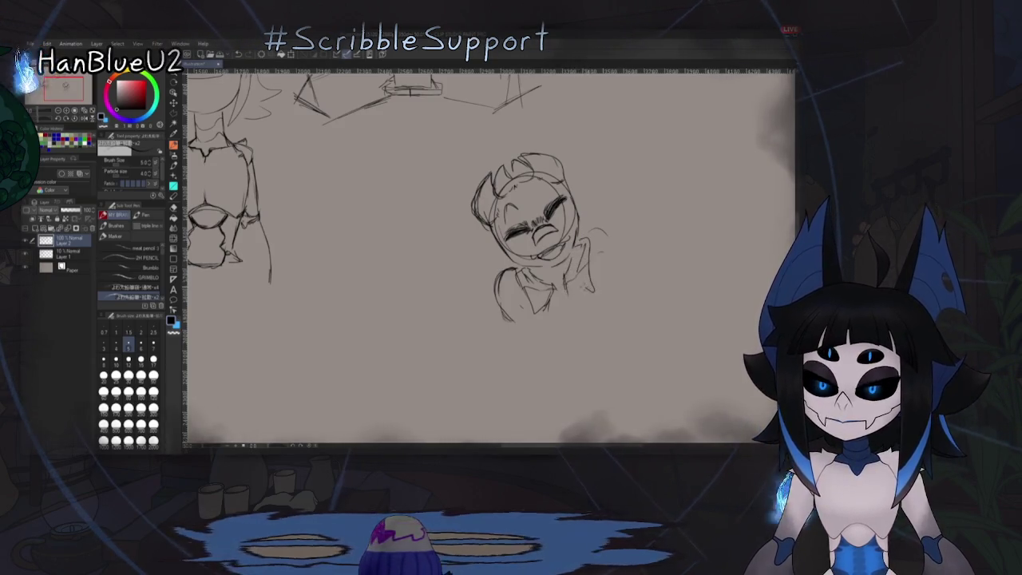
drag(588, 277, 595, 315)
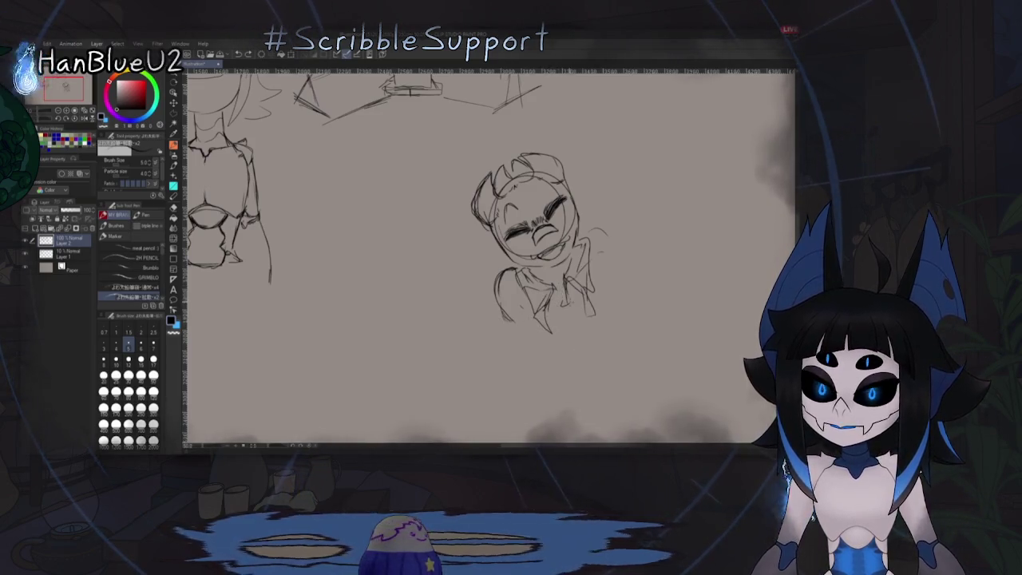
Step: Zoom out and pan the canvas over the sketches
scroll(644, 300, down, 2)
scroll(644, 300, down, 2)
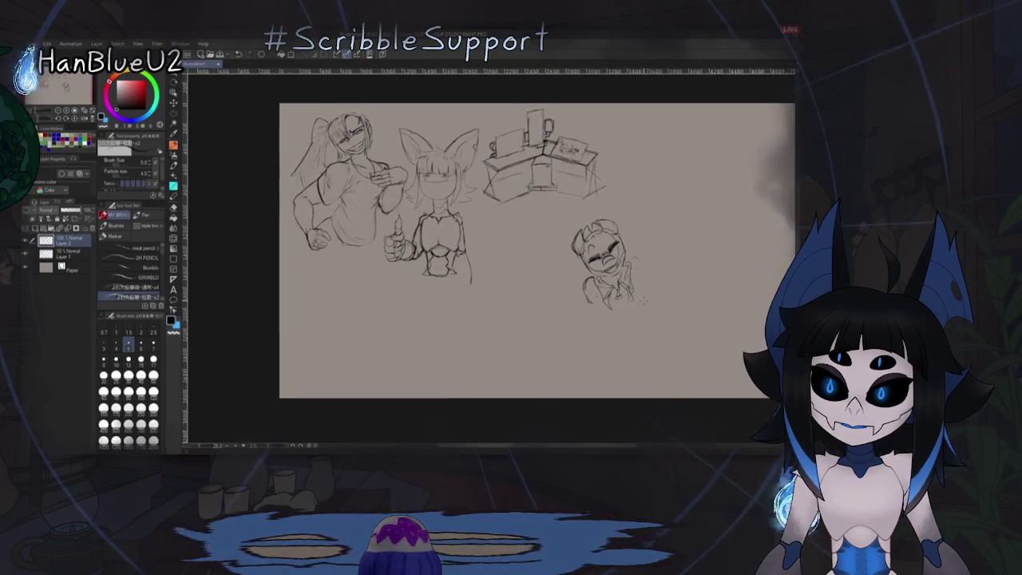
scroll(643, 300, up, 1)
scroll(643, 301, left, 2)
scroll(535, 327, up, 1)
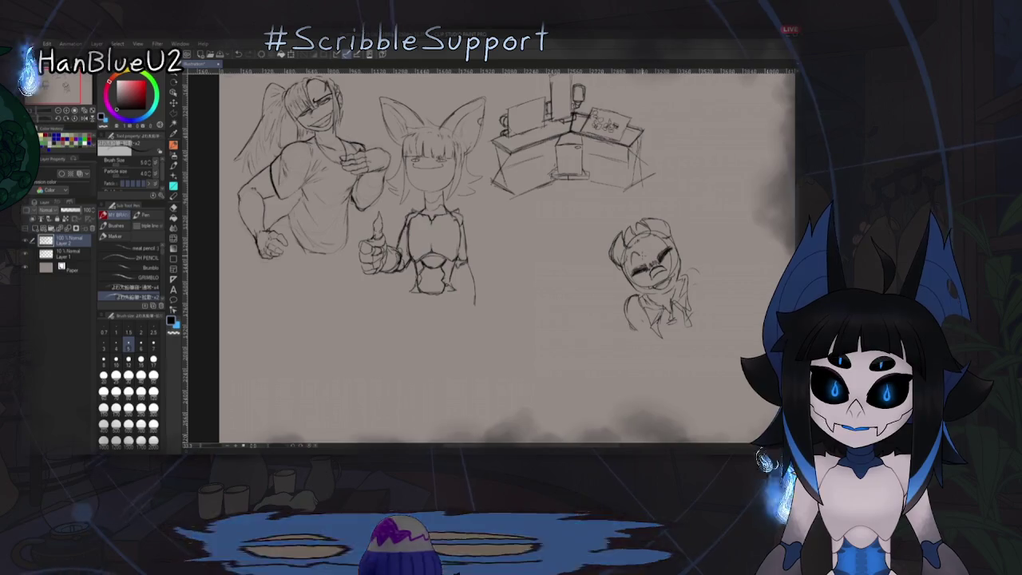
scroll(534, 296, up, 1)
scroll(547, 246, down, 1)
mouse_move(559, 296)
mouse_down()
mouse_move(567, 277)
mouse_move(533, 274)
mouse_up()
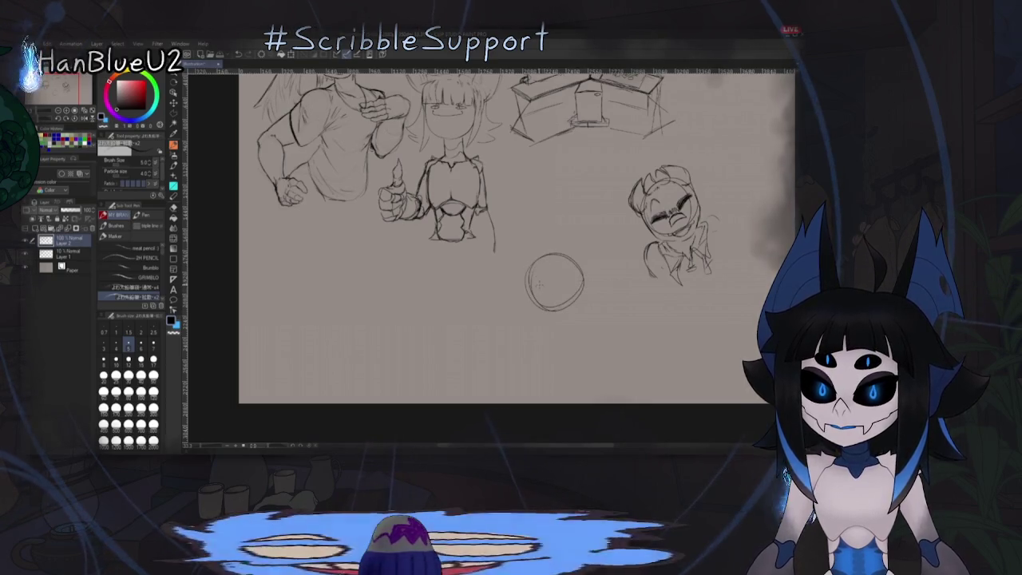
Step: Rough out a new circle head with a jaw curl and a closed-eye arc
scroll(548, 281, up, 3)
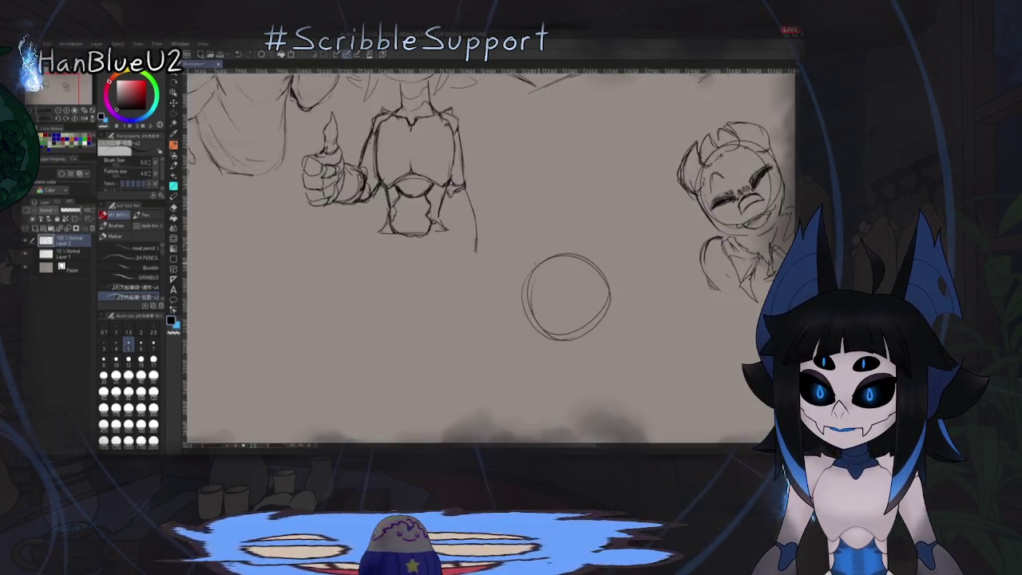
scroll(542, 283, up, 2)
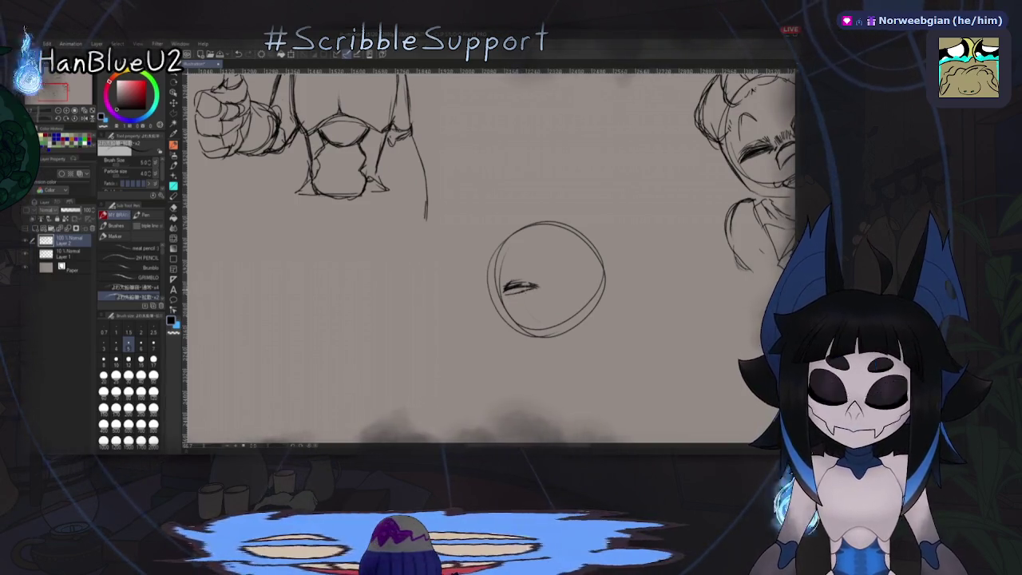
mouse_move(562, 296)
mouse_down()
mouse_move(439, 289)
mouse_move(562, 296)
mouse_up()
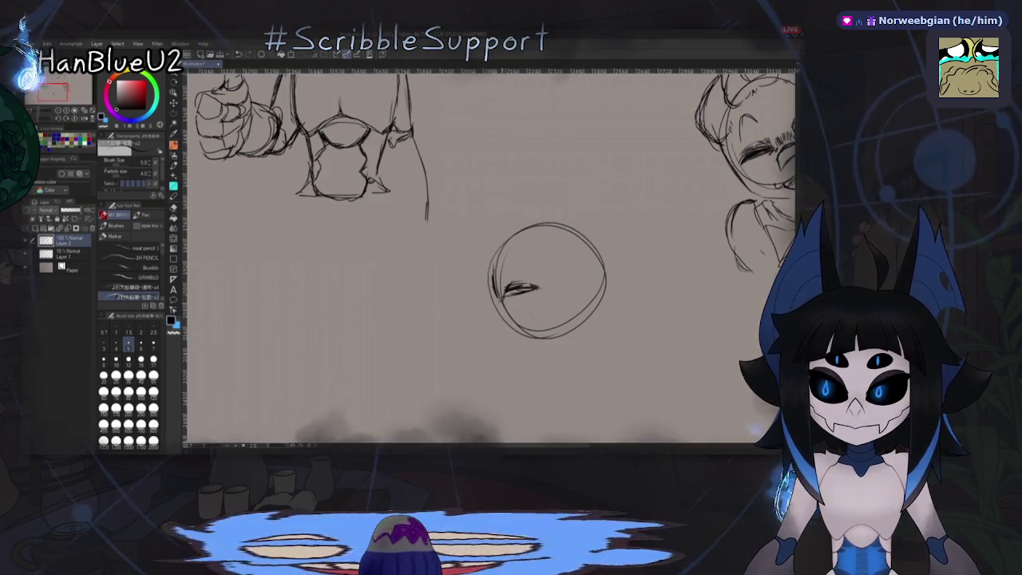
drag(505, 293, 483, 326)
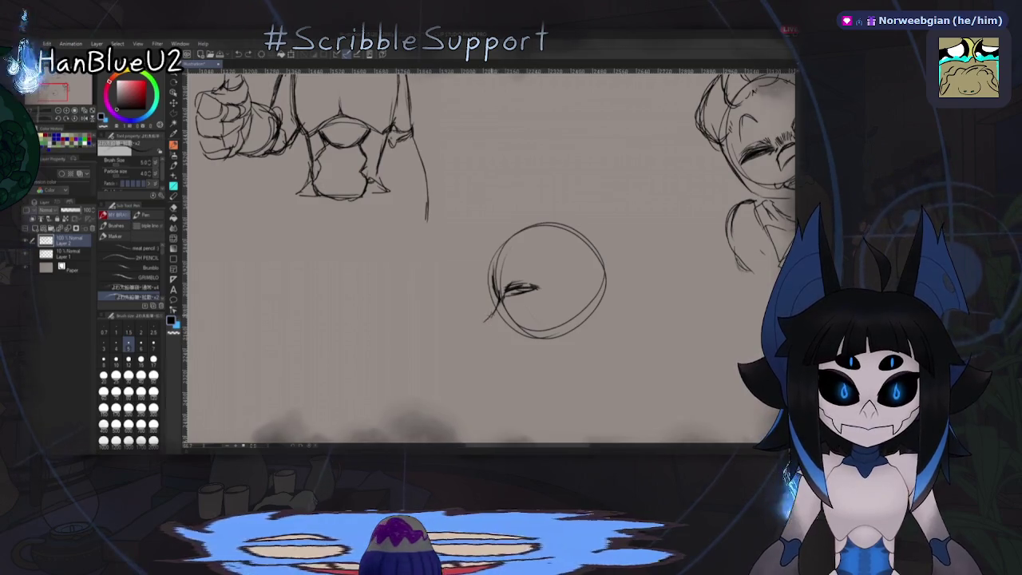
drag(495, 302, 499, 341)
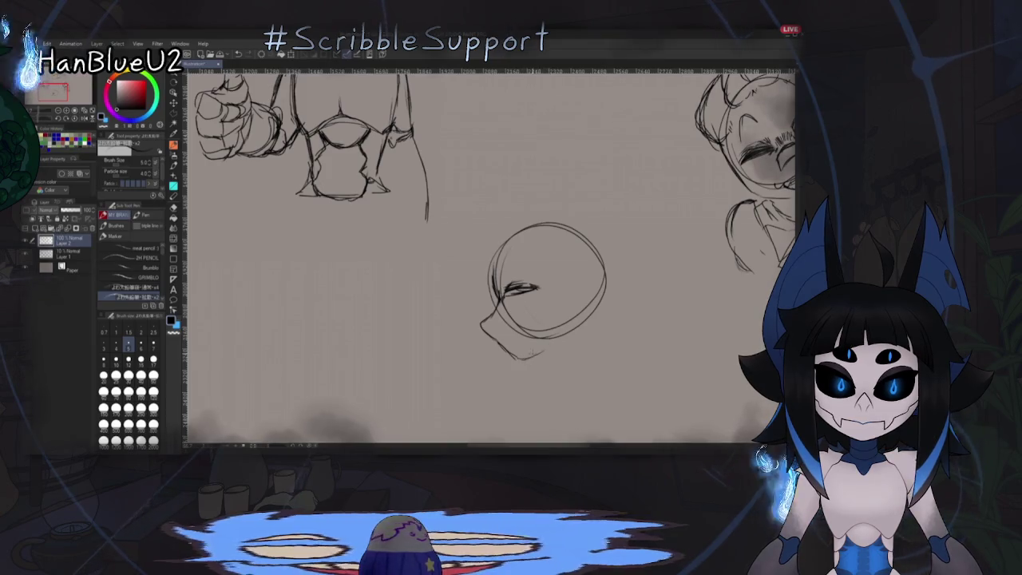
drag(491, 256, 486, 272)
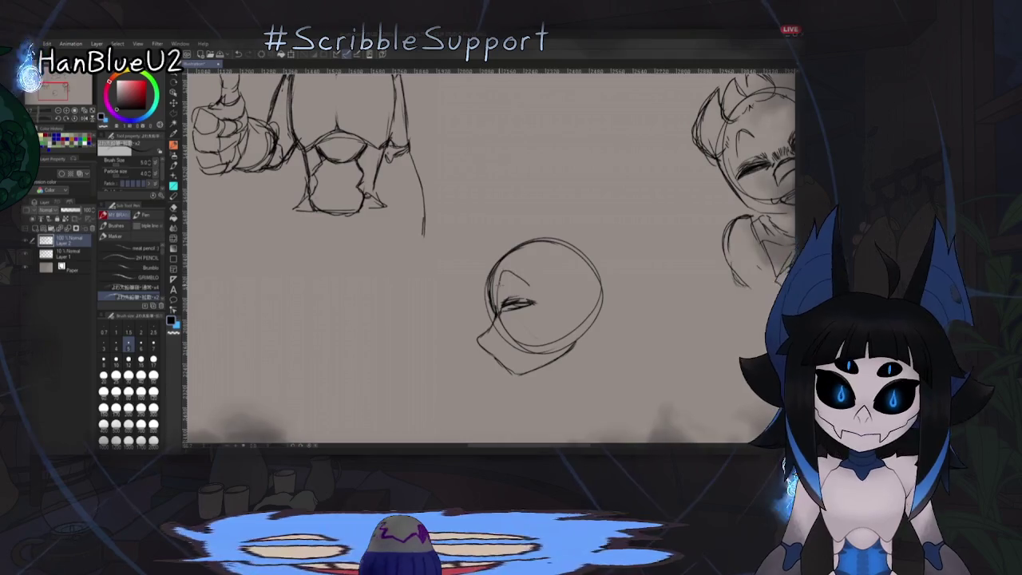
drag(504, 279, 530, 282)
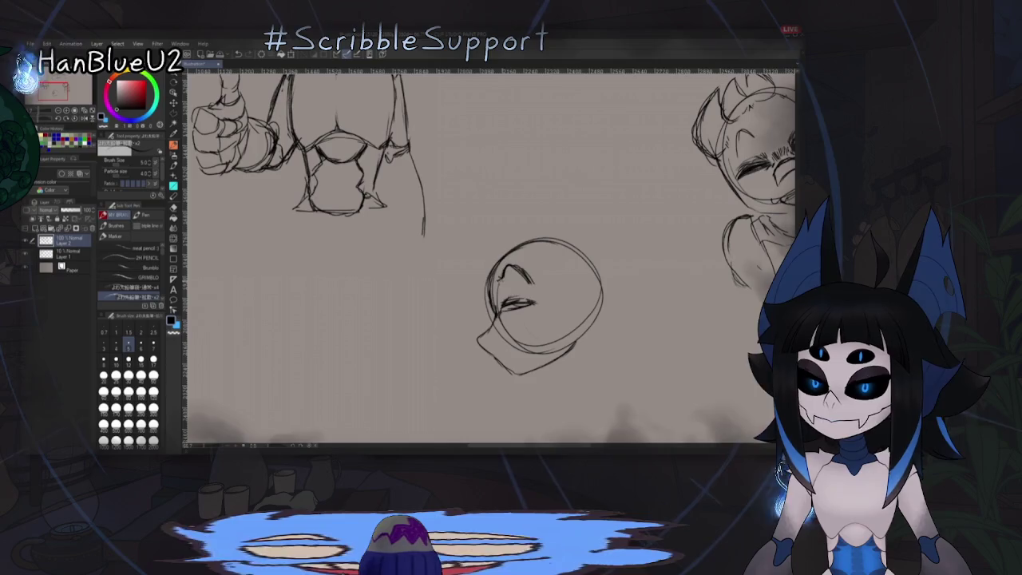
drag(614, 202, 607, 184)
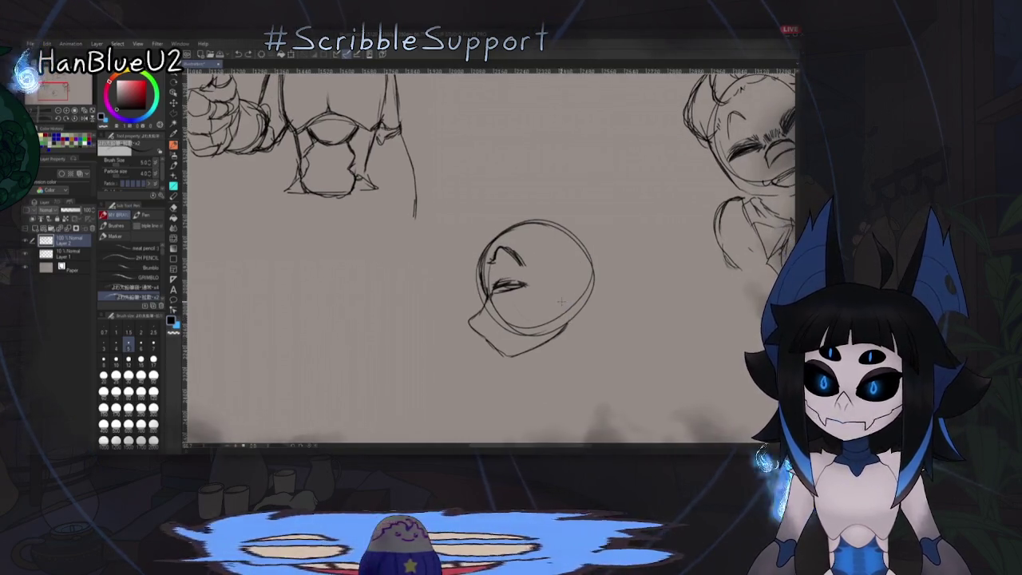
mouse_move(561, 277)
mouse_down()
mouse_move(551, 277)
mouse_move(542, 239)
mouse_move(491, 169)
mouse_up()
Step: Draw a tall column rising above the head and reinforce the face's left side
scroll(551, 285, up, 3)
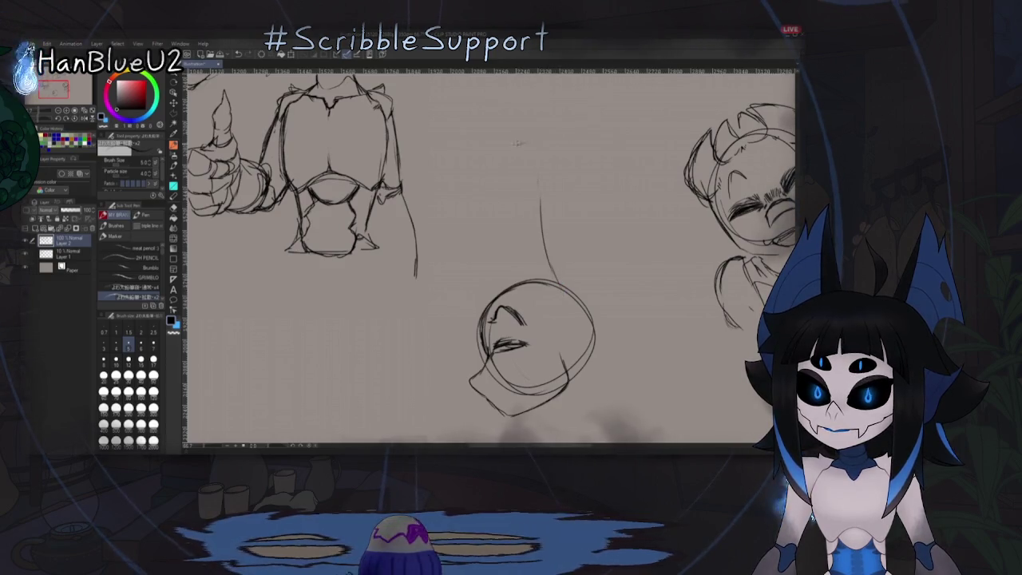
drag(518, 163, 545, 276)
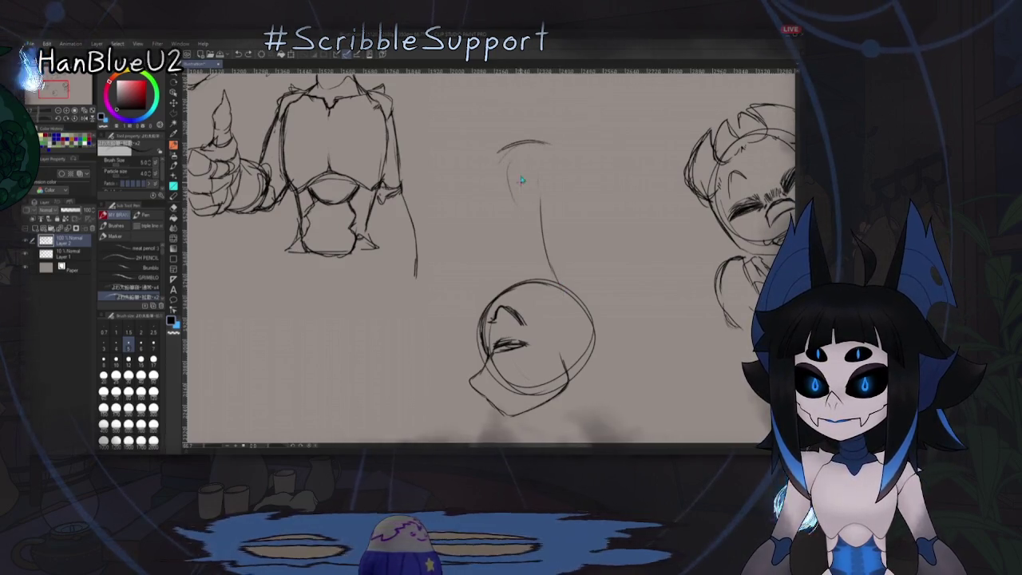
key(ctrl+z)
drag(505, 154, 545, 276)
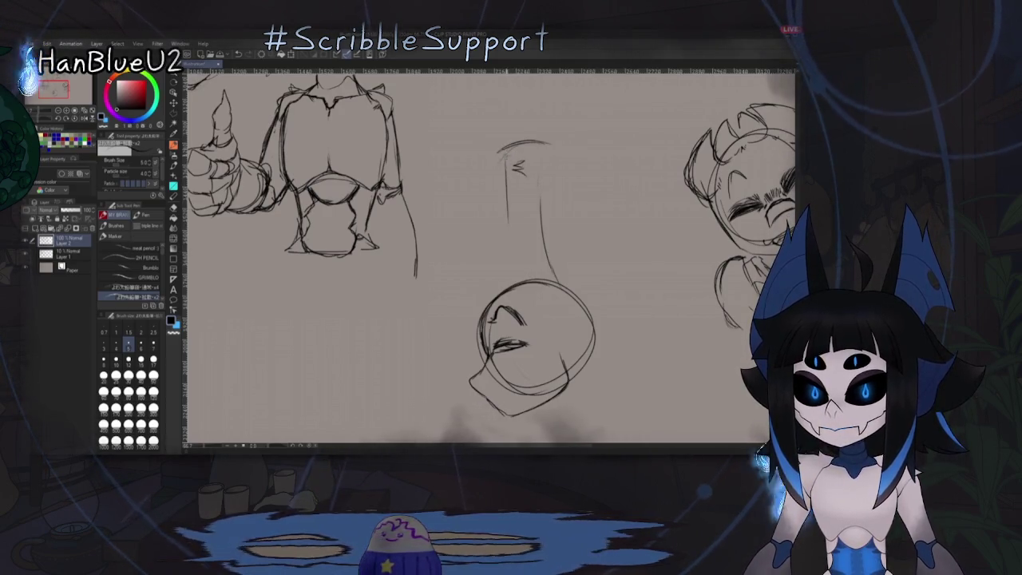
drag(500, 150, 545, 199)
scroll(487, 256, down, 2)
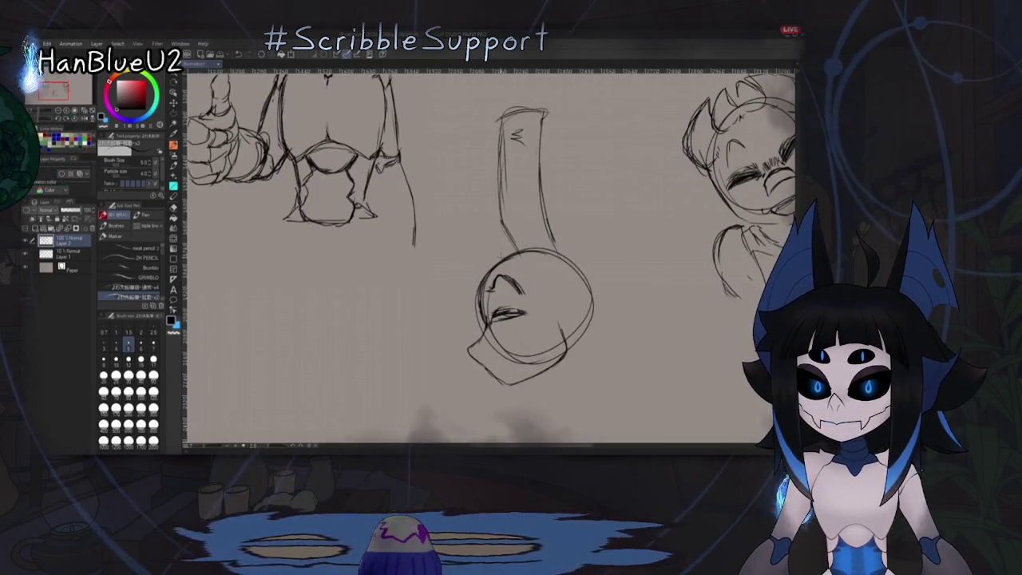
drag(503, 111, 475, 223)
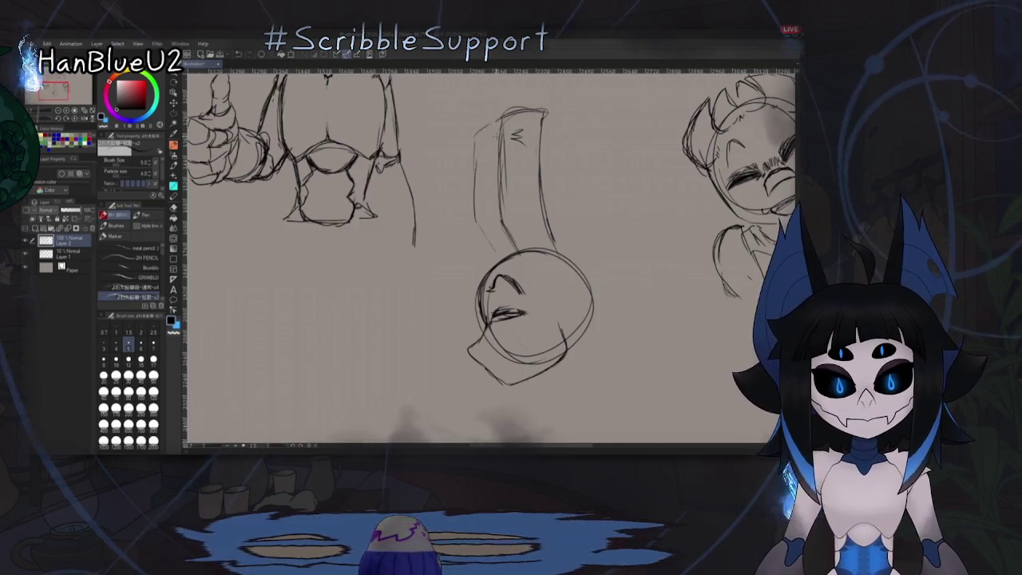
scroll(487, 256, down, 2)
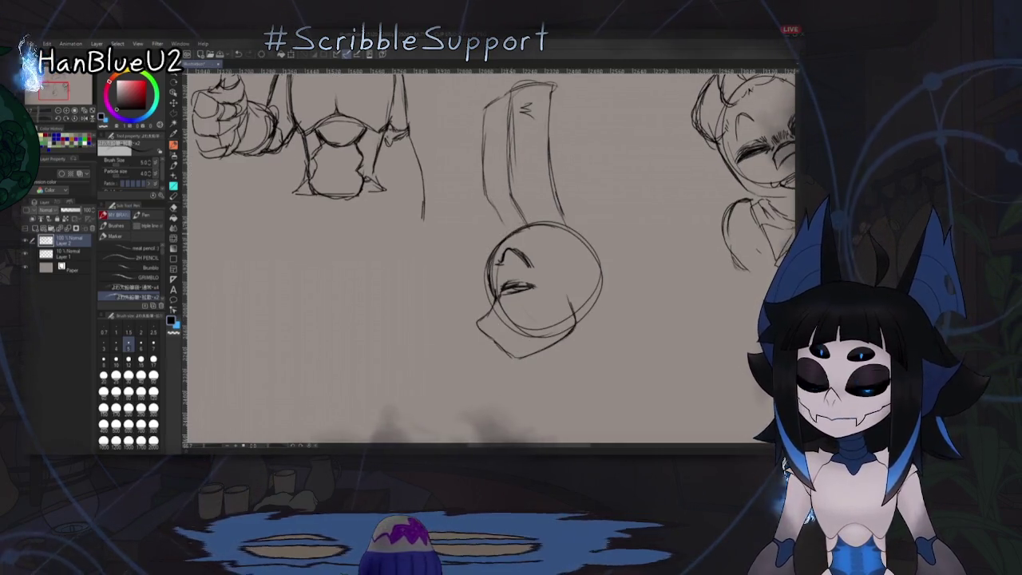
drag(478, 244, 477, 303)
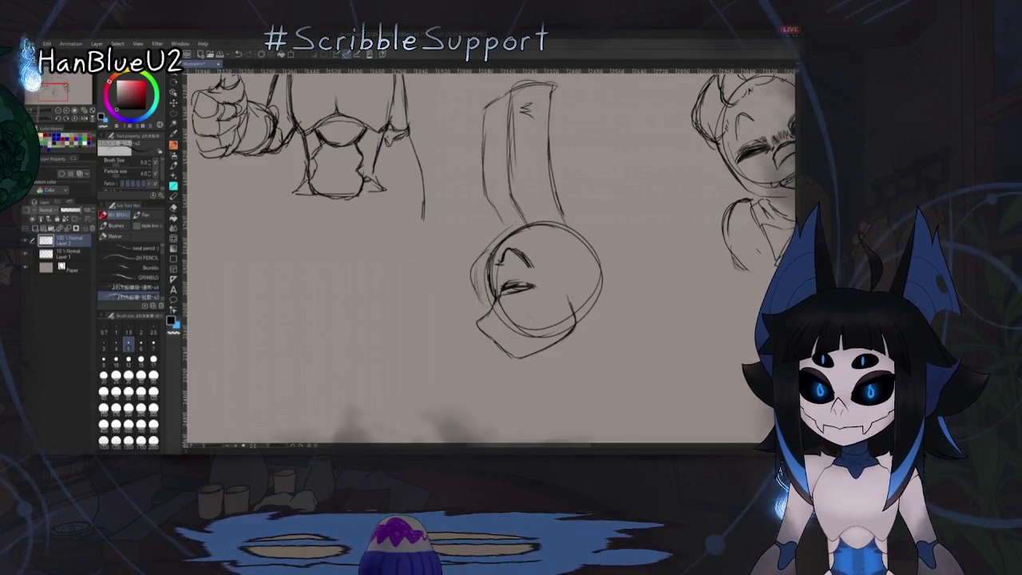
scroll(501, 263, right, 1)
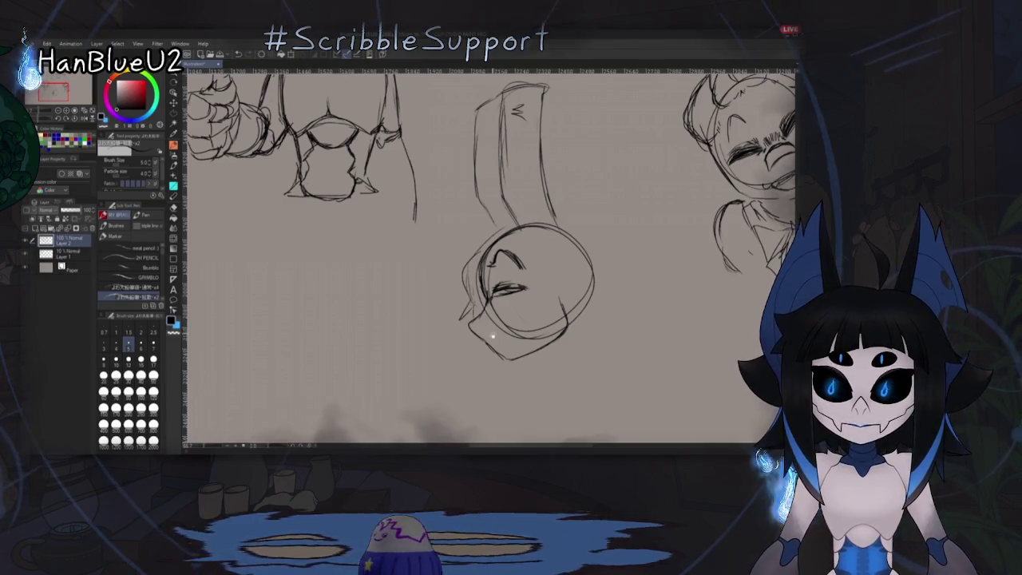
drag(471, 301, 459, 317)
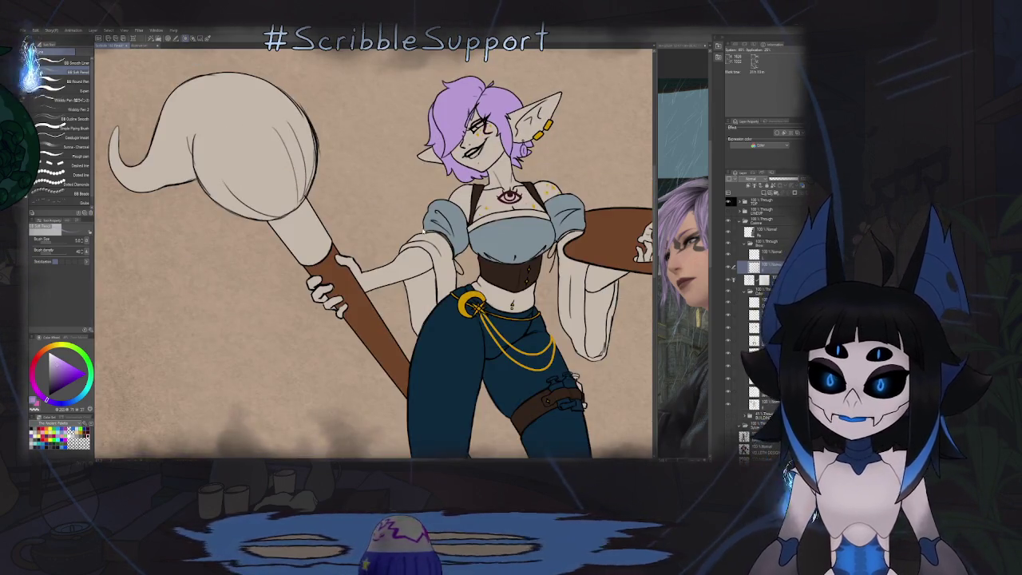
Step: Zoom in on the elf's face, select the '100% Through' folder and switch to the Eraser
scroll(372, 271, down, 3)
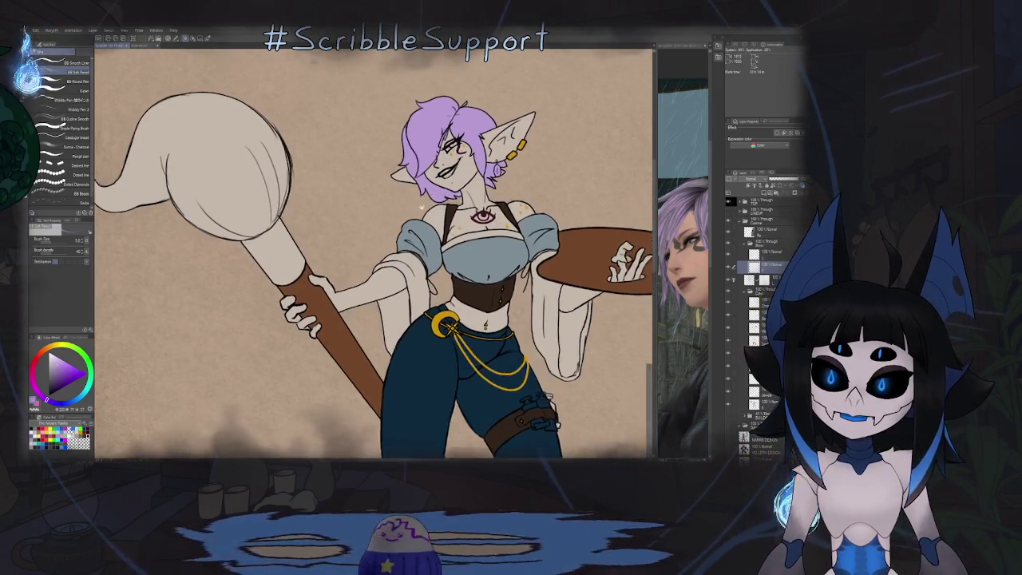
scroll(439, 183, up, 2)
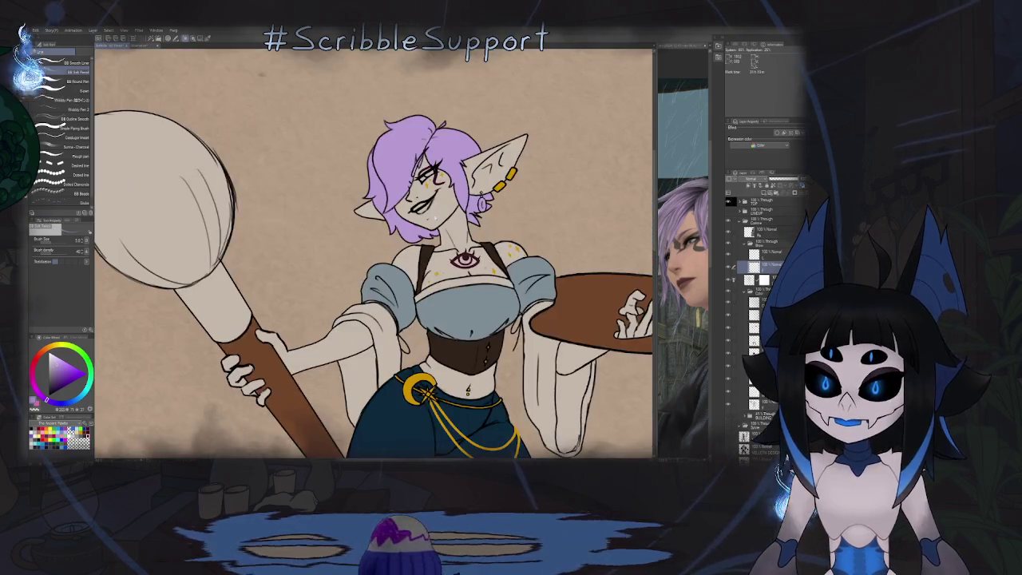
scroll(439, 183, up, 2)
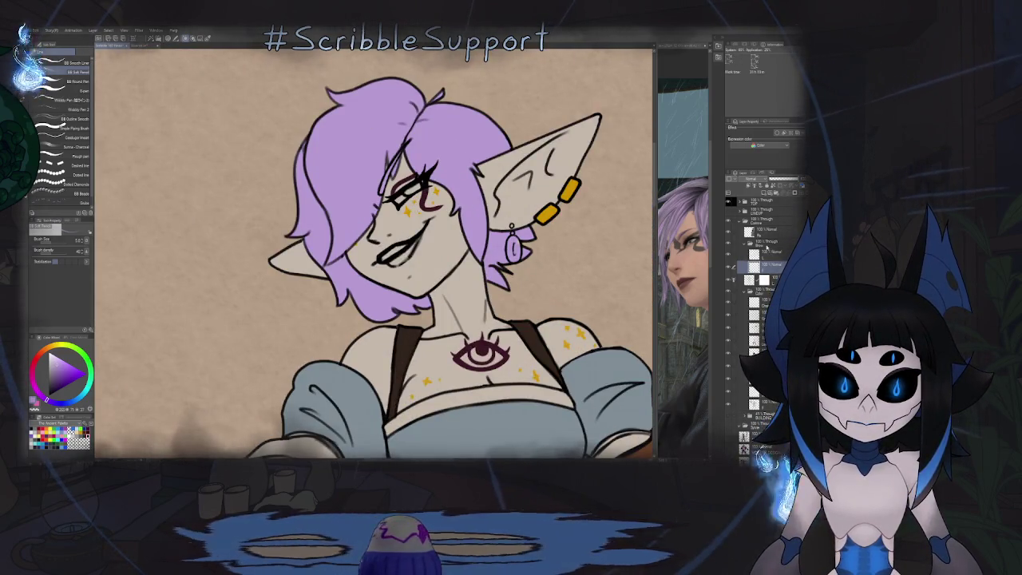
click(744, 241)
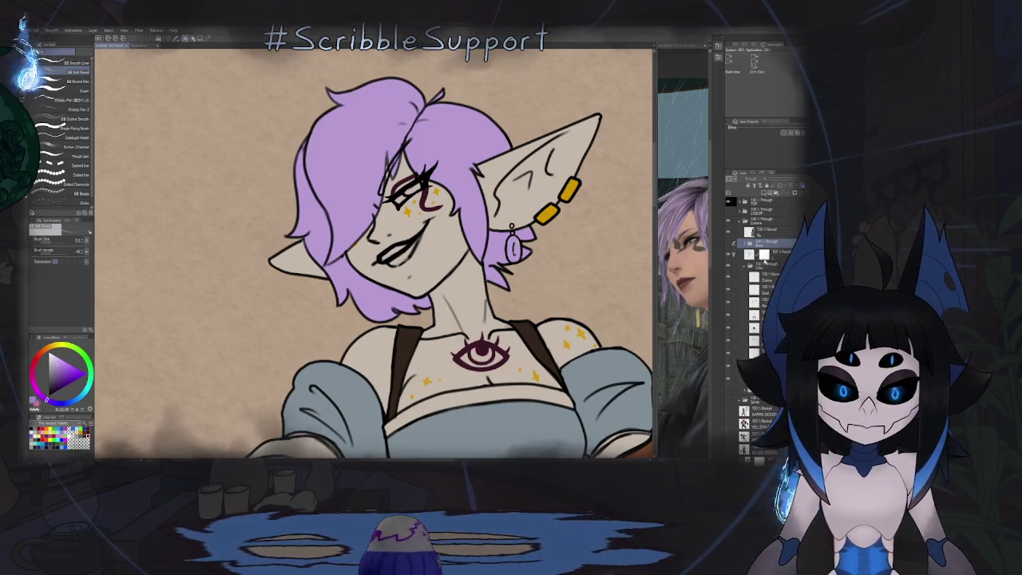
key(e)
scroll(421, 177, up, 2)
scroll(420, 177, up, 2)
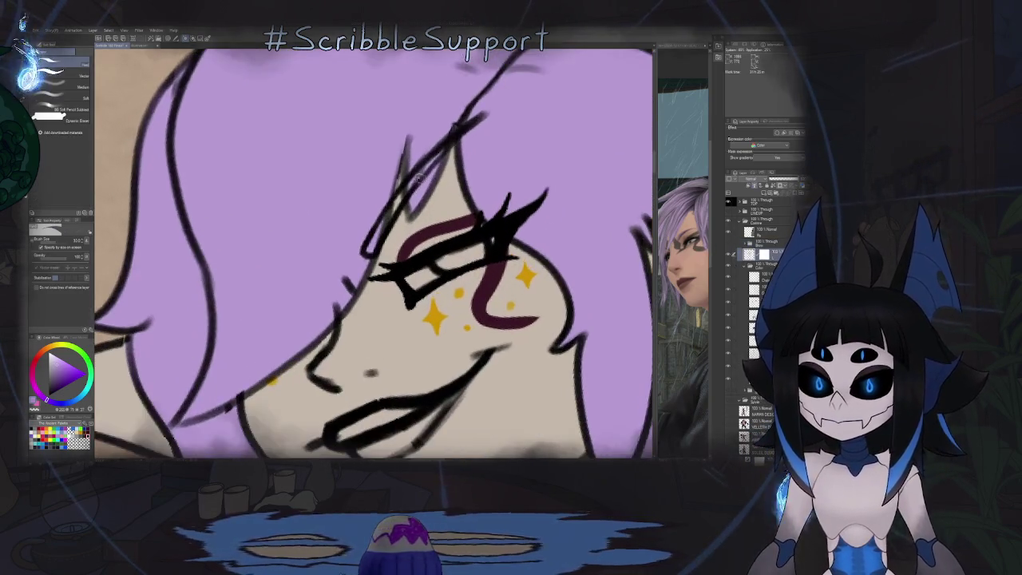
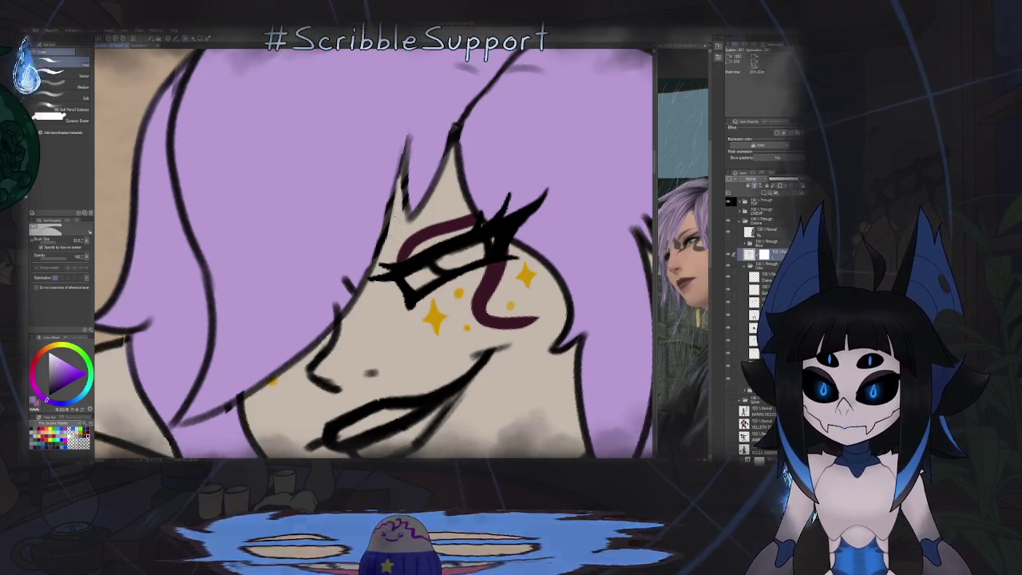
Step: Switch to a black pen and rotate the canvas to bring the face and ear into view
key(p)
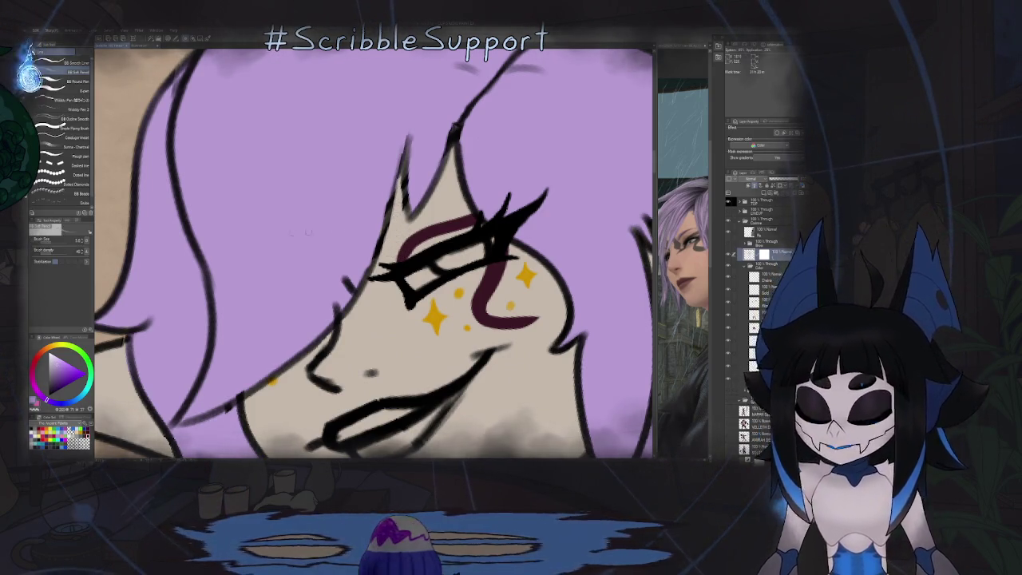
key(x)
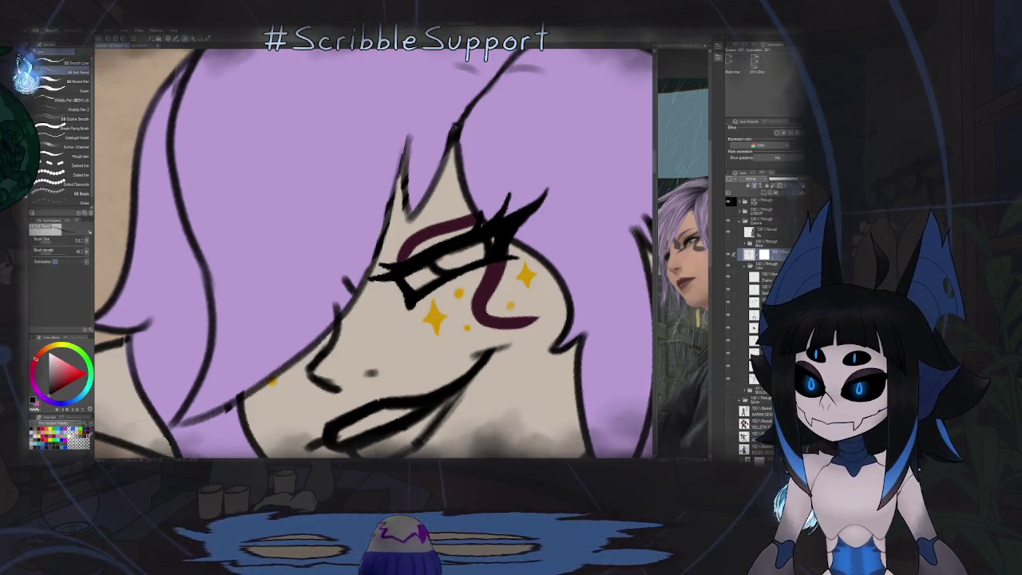
mouse_move(449, 192)
mouse_down()
mouse_move(395, 236)
mouse_move(389, 66)
mouse_up()
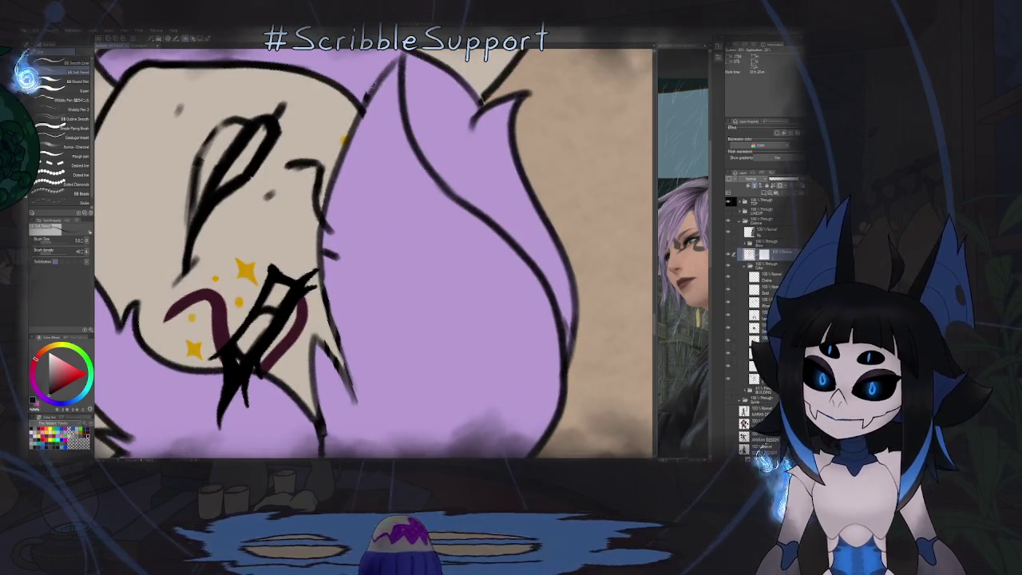
scroll(391, 65, down, 5)
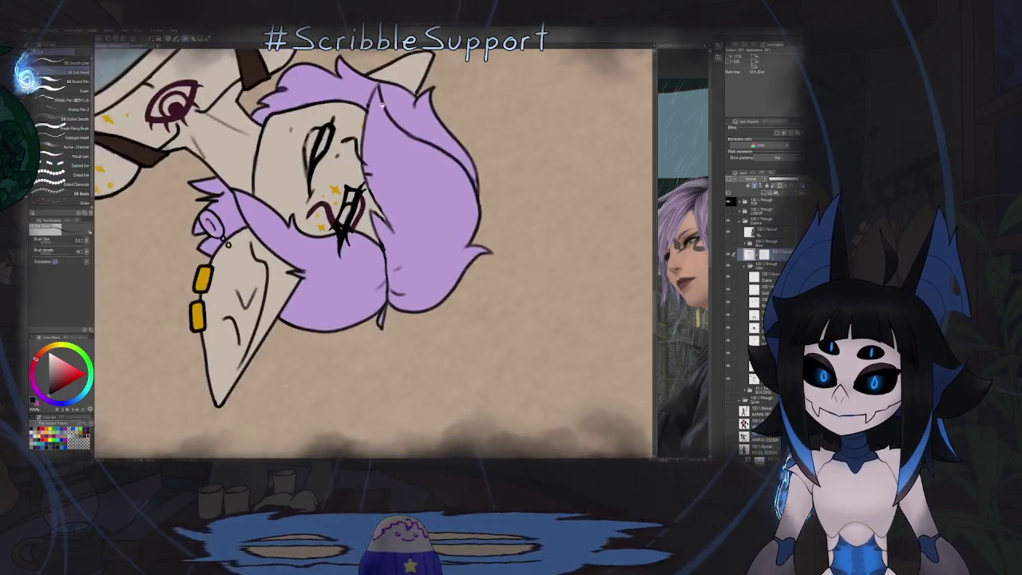
scroll(447, 141, up, 3)
scroll(447, 141, up, 3)
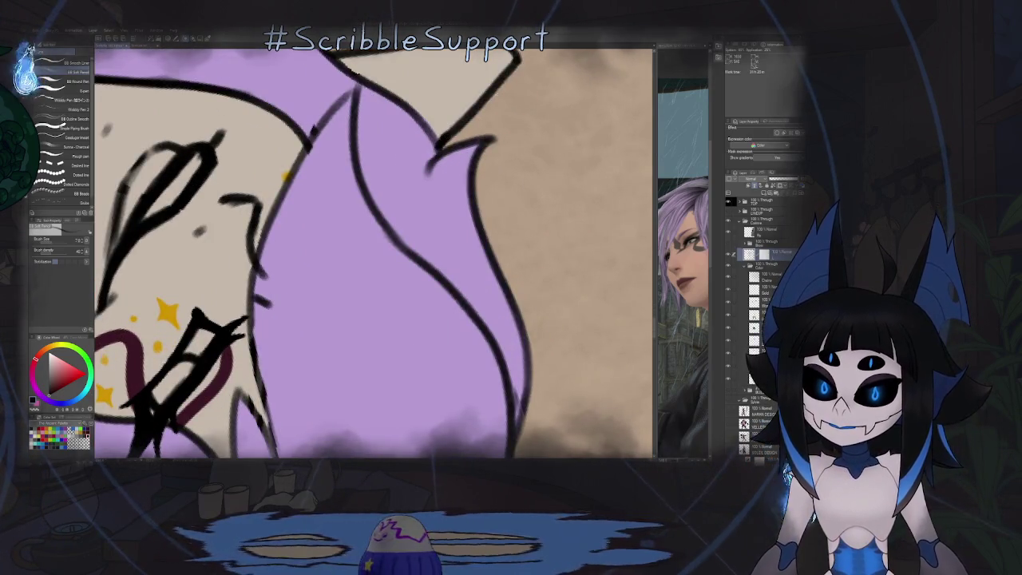
drag(490, 102, 415, 102)
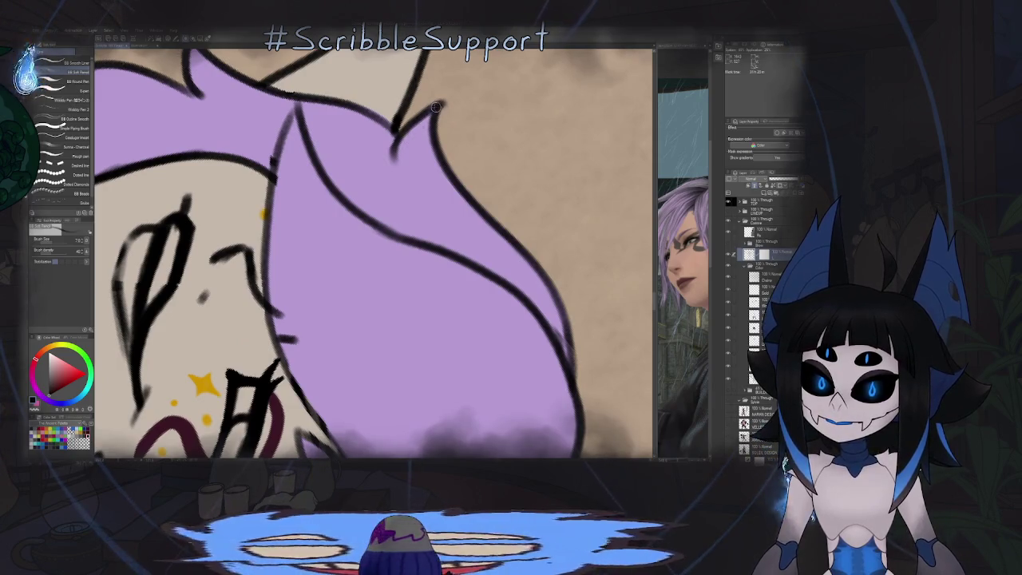
mouse_move(436, 107)
mouse_down()
mouse_move(365, 192)
mouse_move(411, 213)
mouse_move(406, 126)
mouse_move(422, 254)
mouse_up()
Step: Ink a darker black outline along the purple hair and face boundary
drag(404, 187, 433, 276)
drag(486, 216, 98, 260)
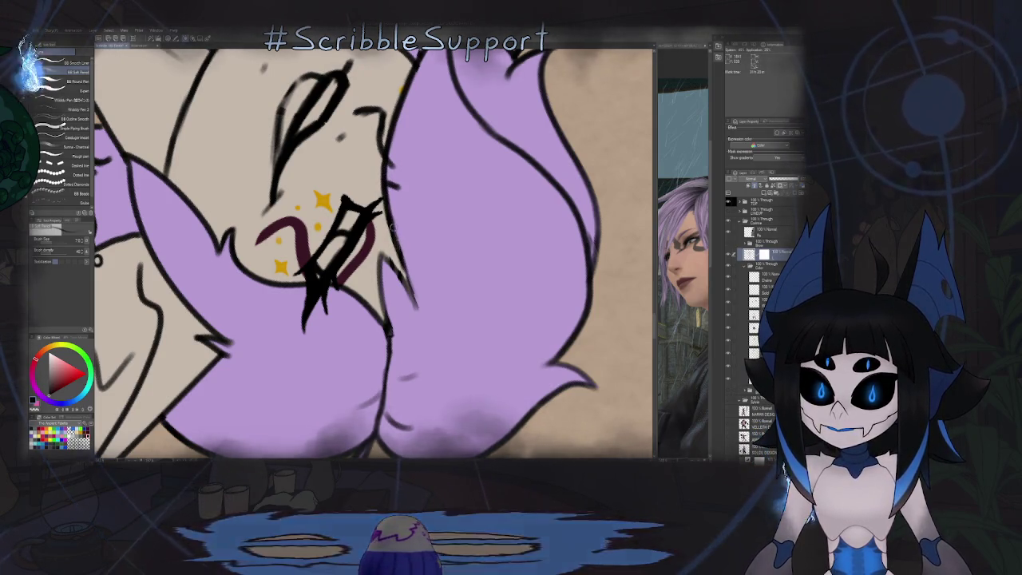
mouse_move(391, 259)
mouse_down()
mouse_move(416, 304)
mouse_move(359, 201)
mouse_up()
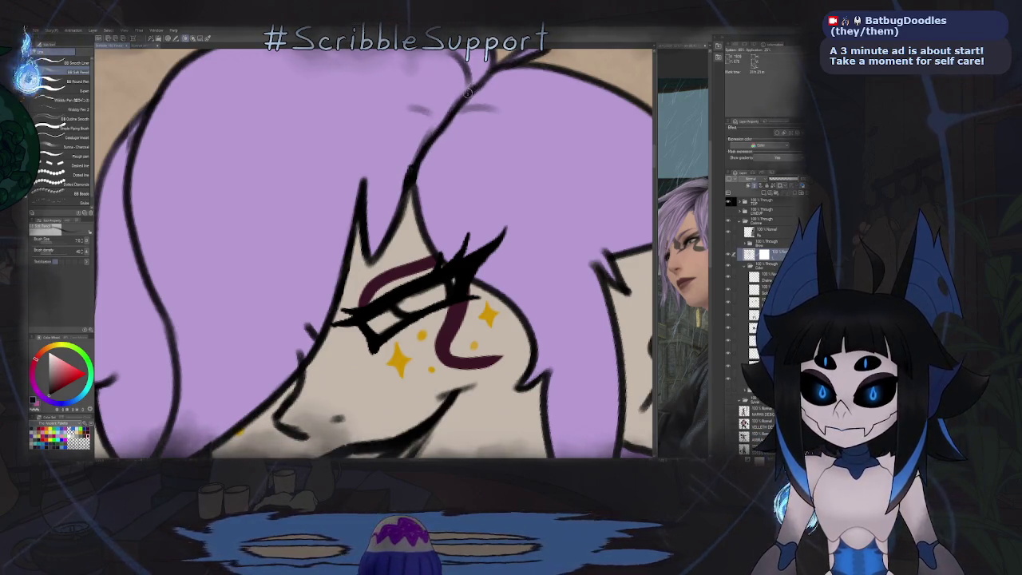
mouse_move(444, 160)
mouse_down()
mouse_move(363, 197)
mouse_move(379, 170)
mouse_up()
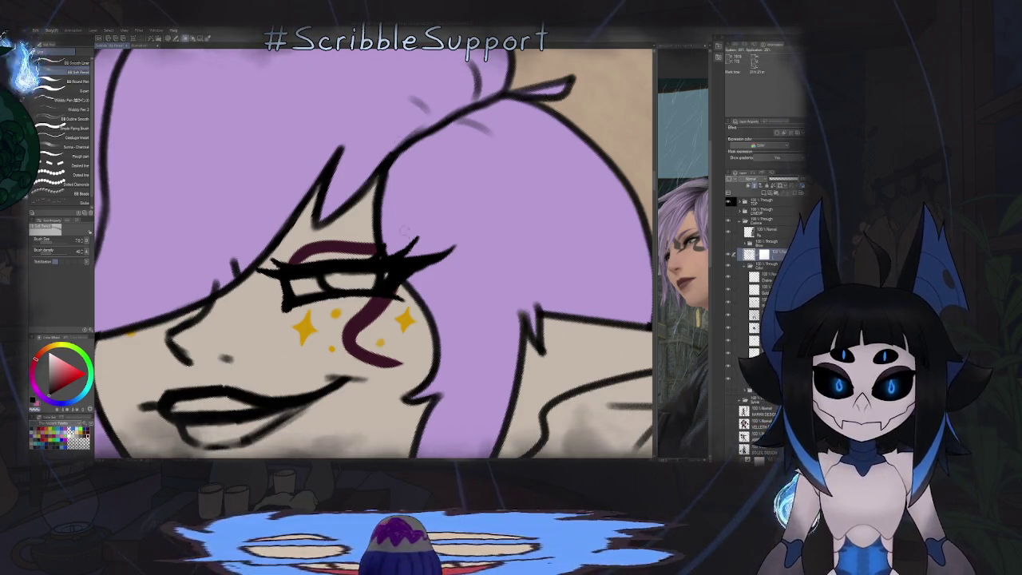
Step: Thicken the outer black outline of the elf's left pointed ear
scroll(372, 228, down, 2)
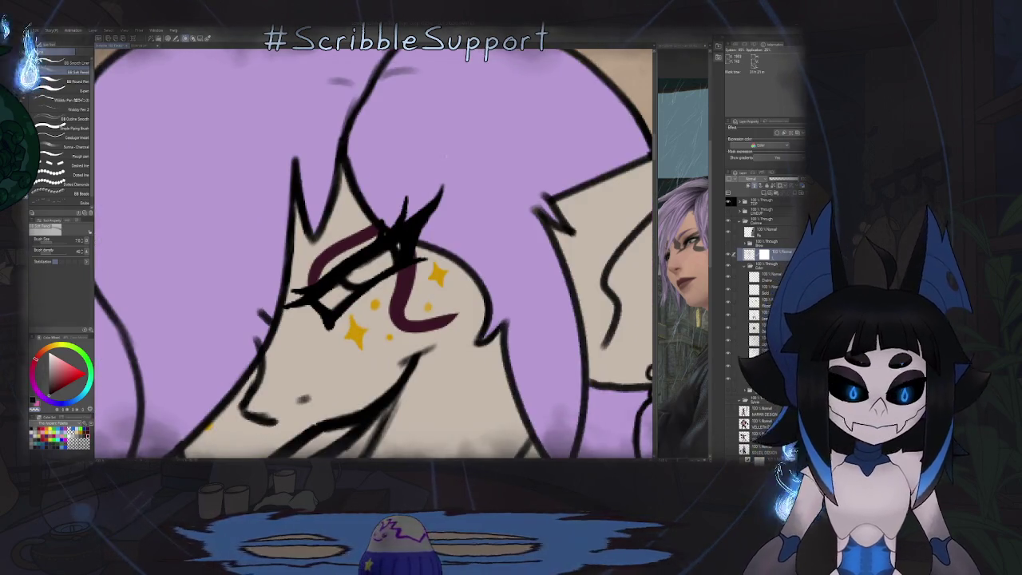
scroll(457, 192, up, 2)
scroll(457, 193, down, 2)
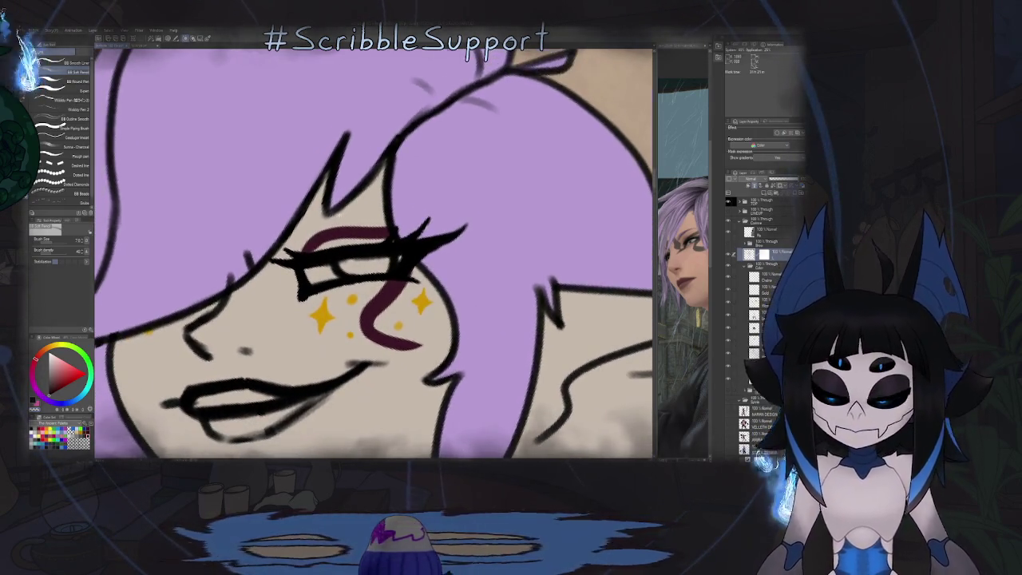
scroll(336, 132, up, 3)
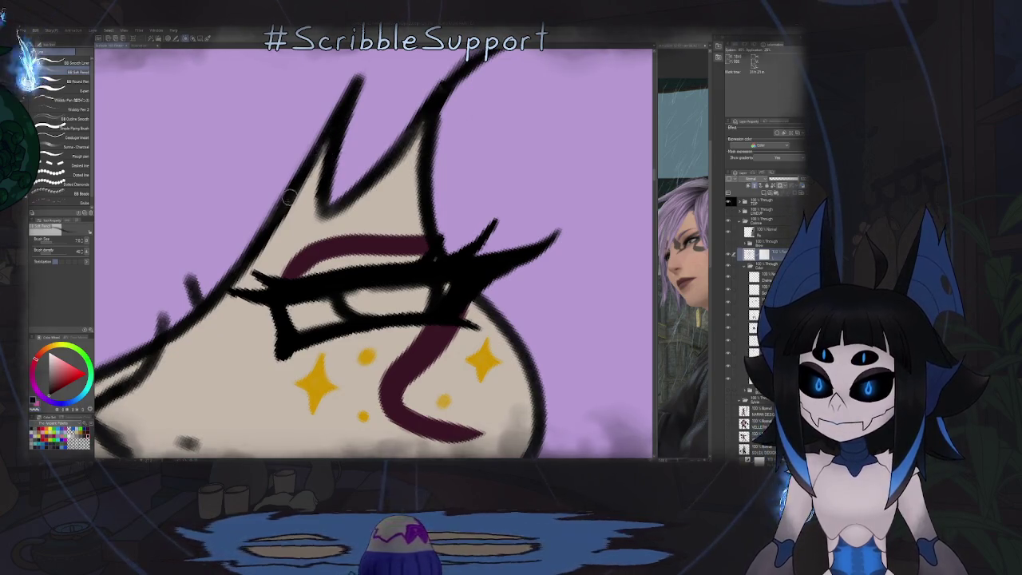
drag(289, 208, 327, 147)
drag(280, 210, 329, 140)
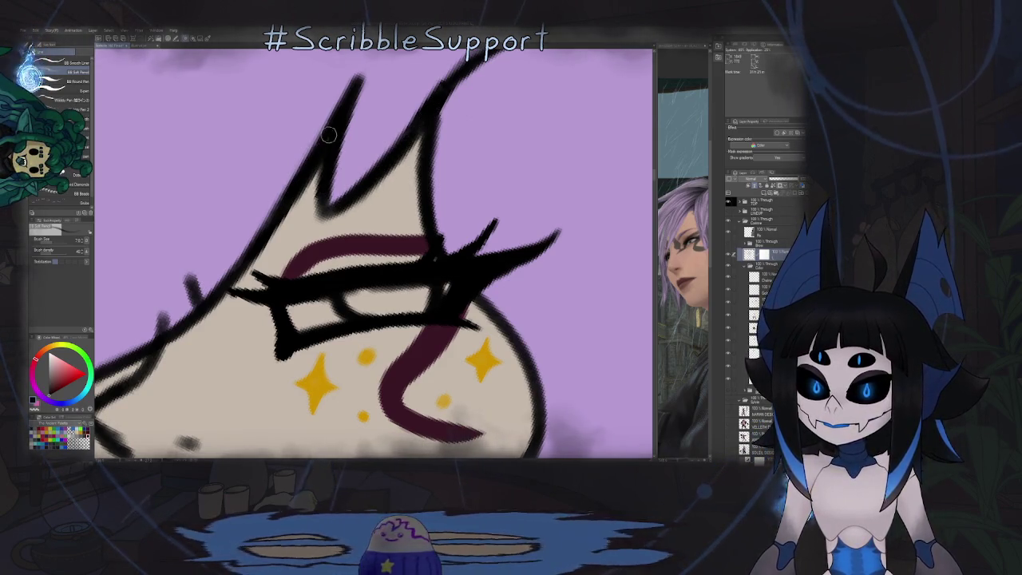
Step: Reset the canvas rotation and zoom out to show the whole character
scroll(332, 142, down, 3)
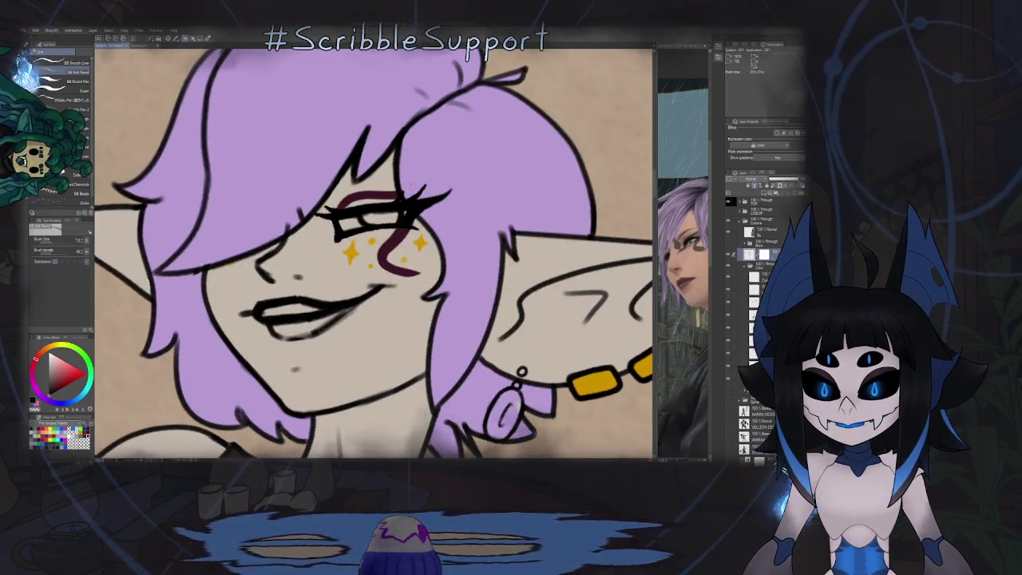
drag(375, 247, 441, 131)
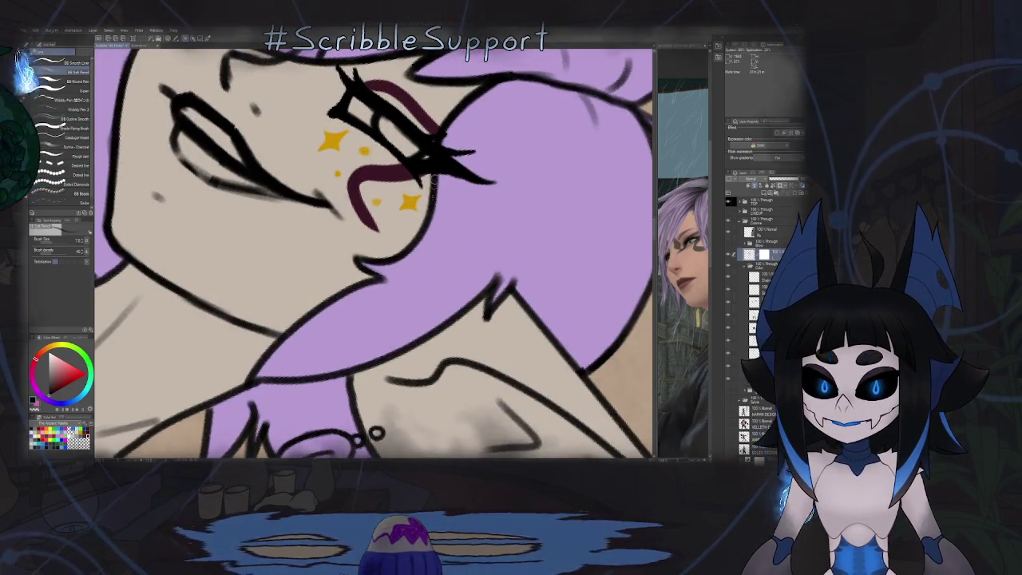
key(ctrl+0)
key(ctrl+minus)
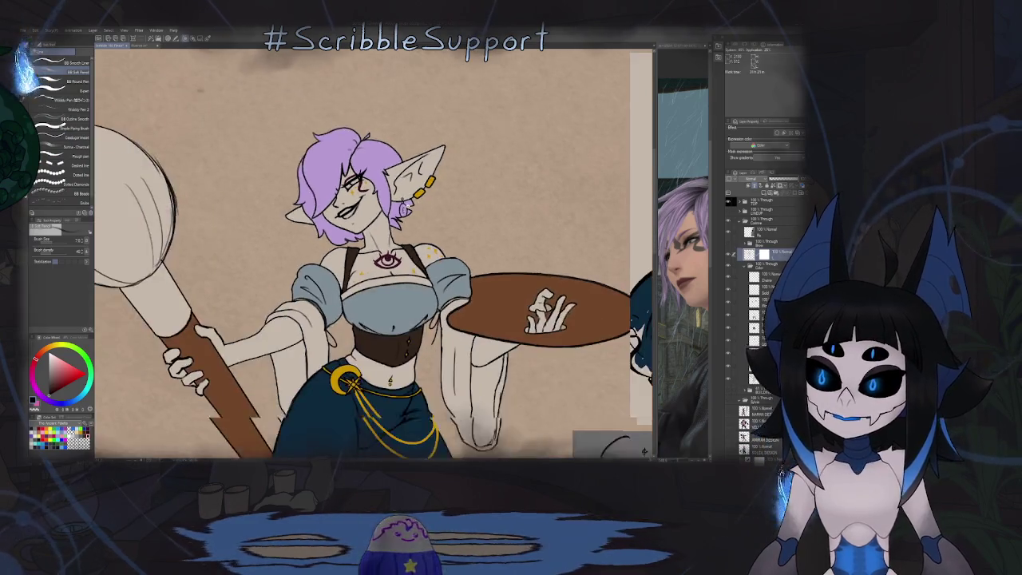
Step: Zoom in on the face and create a new empty raster layer with Ctrl+Shift+N
scroll(345, 175, up, 3)
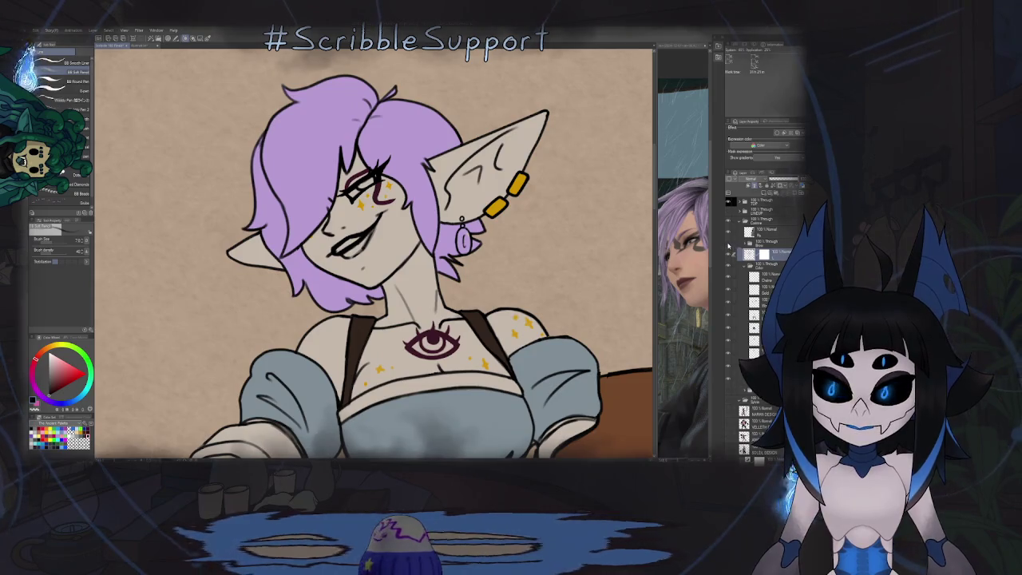
key(ctrl+shift+n)
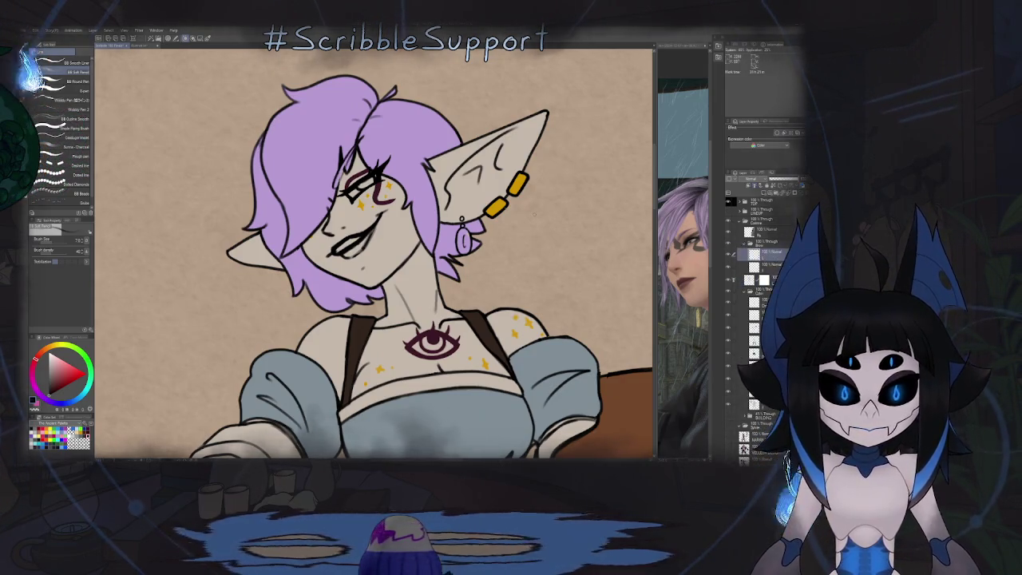
scroll(336, 164, up, 5)
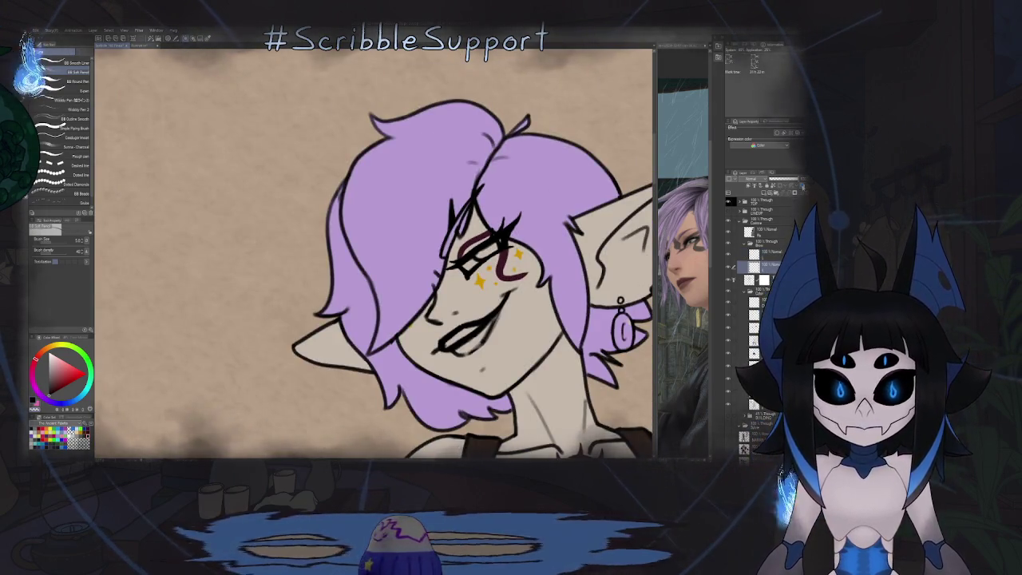
click(754, 194)
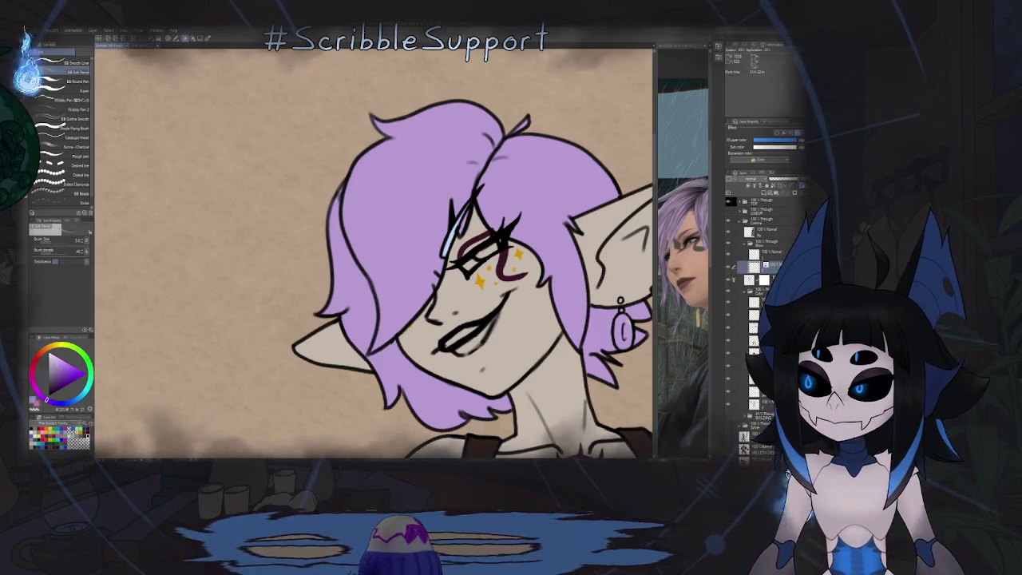
scroll(445, 227, up, 5)
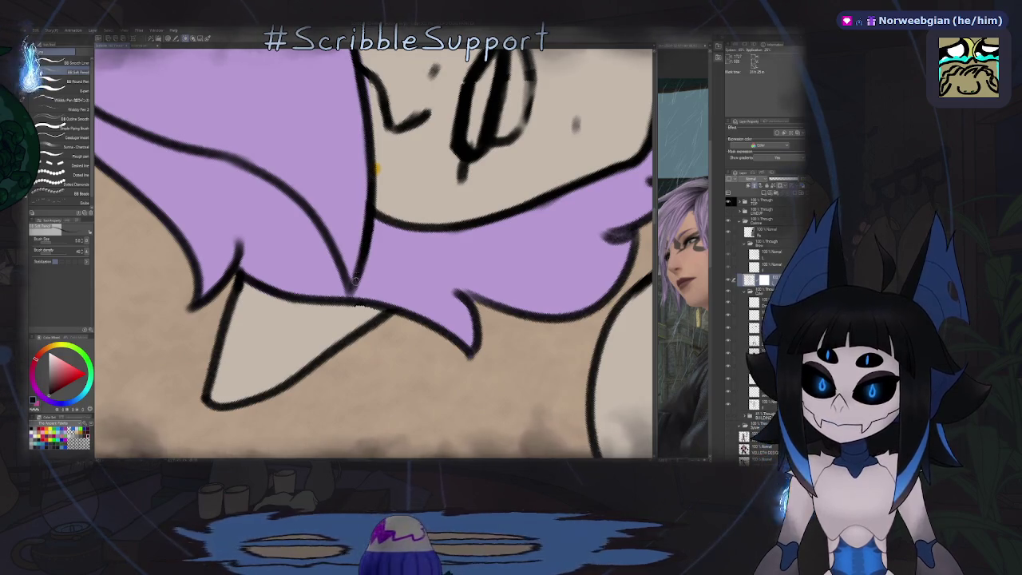
mouse_move(364, 253)
mouse_down()
mouse_move(345, 235)
mouse_move(408, 240)
mouse_up()
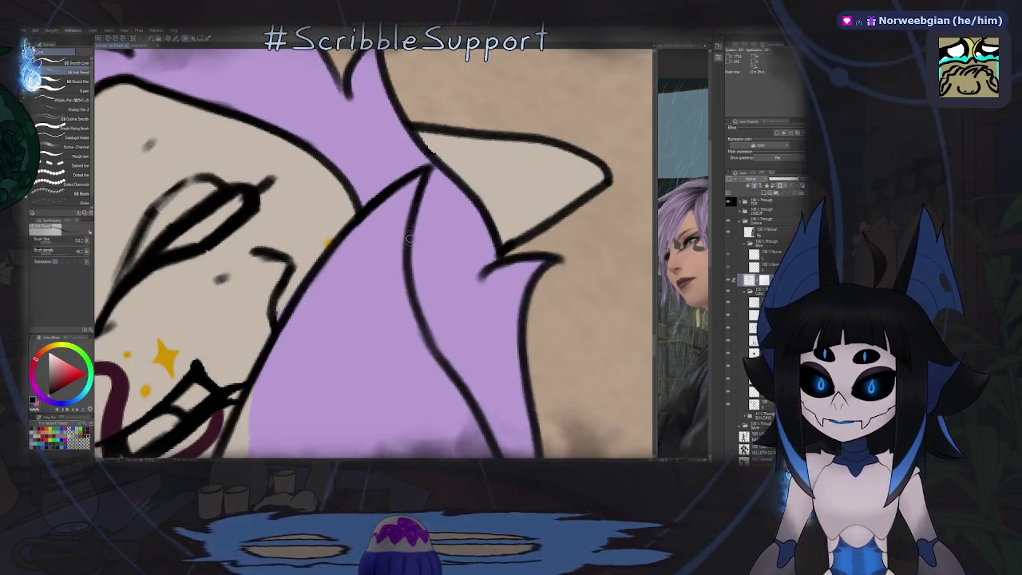
mouse_move(409, 241)
mouse_down()
mouse_move(469, 265)
mouse_move(357, 284)
mouse_up()
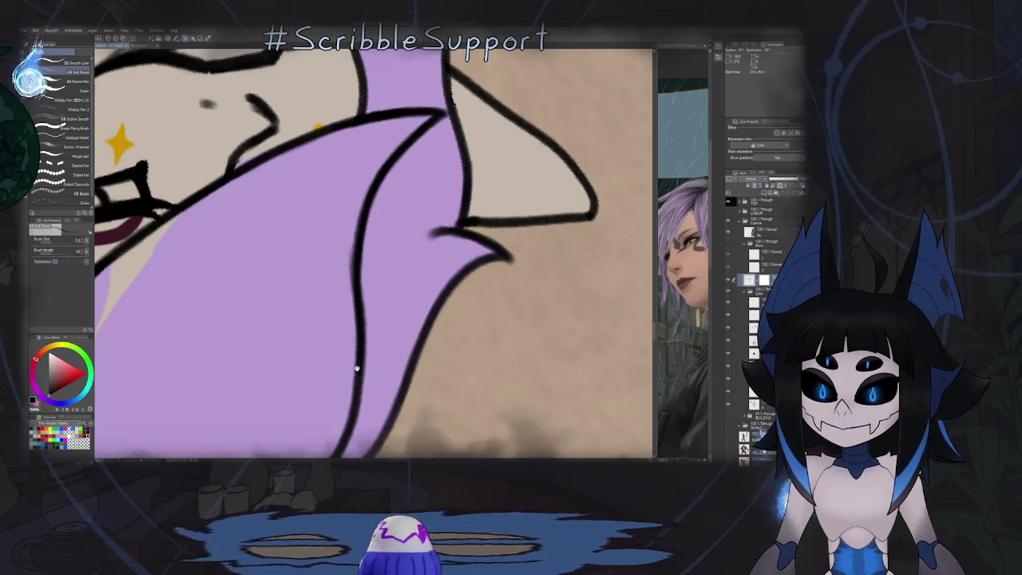
drag(357, 369, 378, 200)
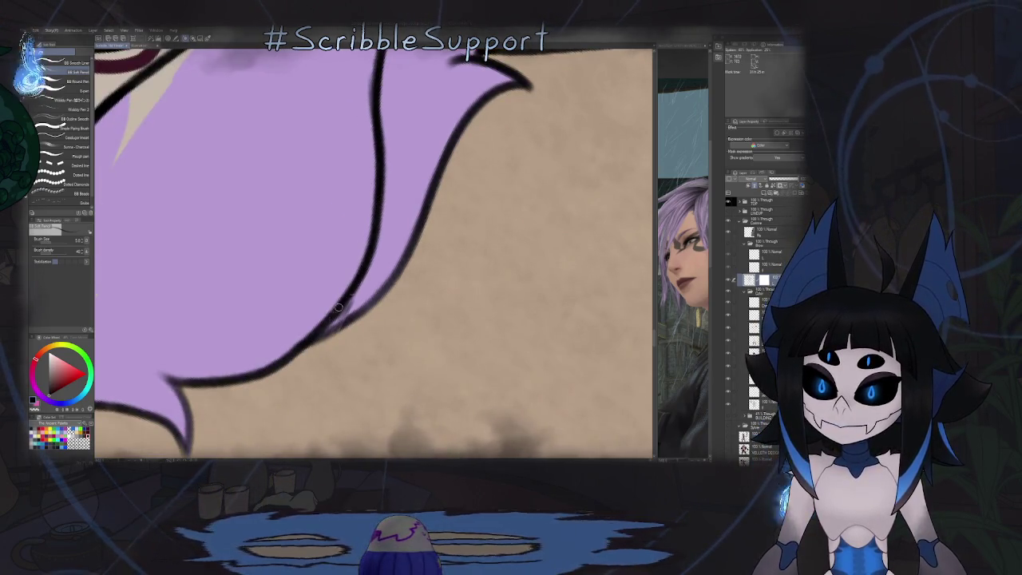
key(h)
mouse_move(373, 185)
mouse_down()
mouse_move(405, 155)
mouse_move(486, 134)
mouse_up()
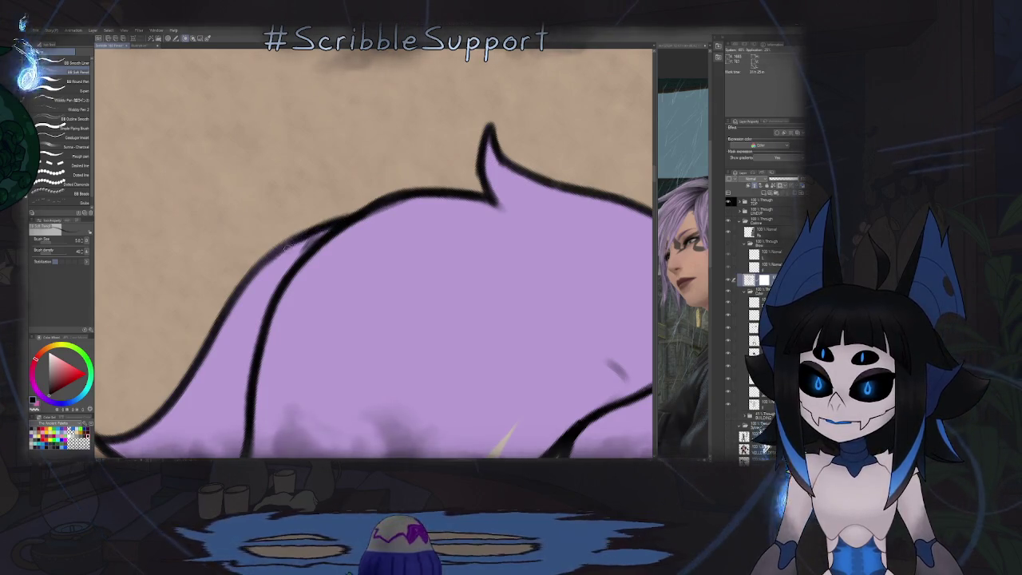
scroll(280, 249, down, 3)
scroll(320, 237, down, 1)
scroll(322, 231, up, 3)
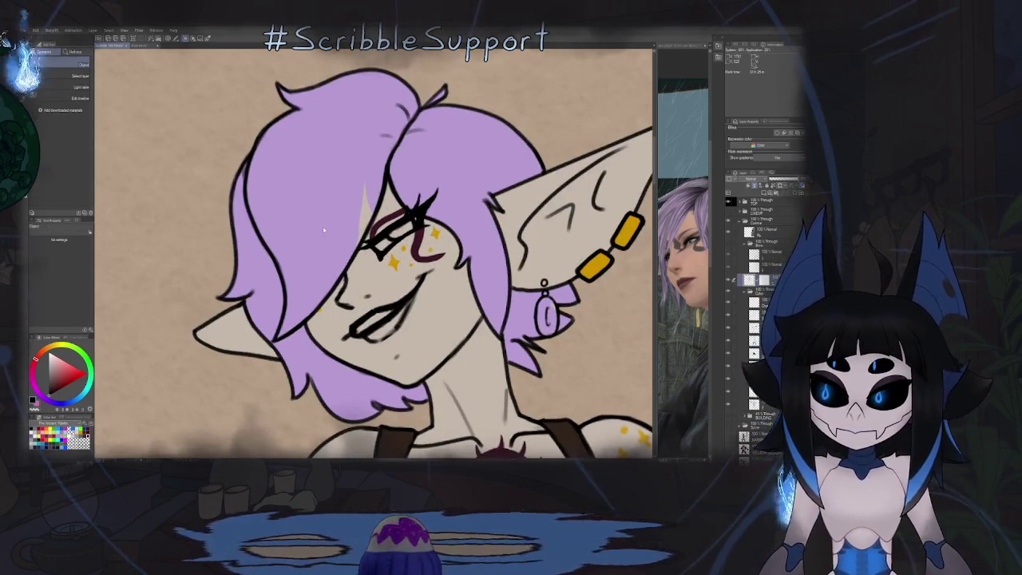
Step: Fill the unpainted streak in the purple hair with the Fill tool
key(p)
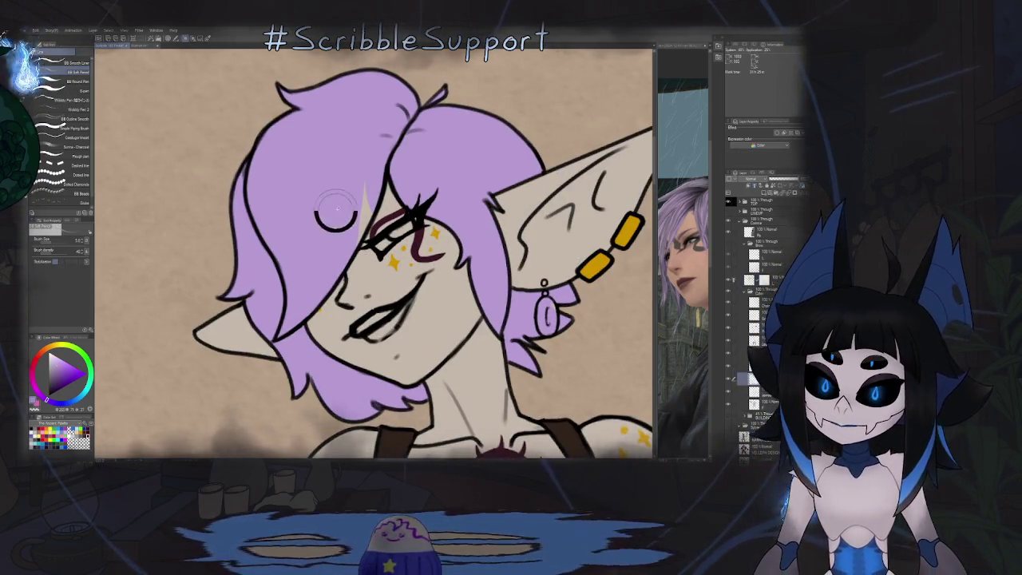
key(g)
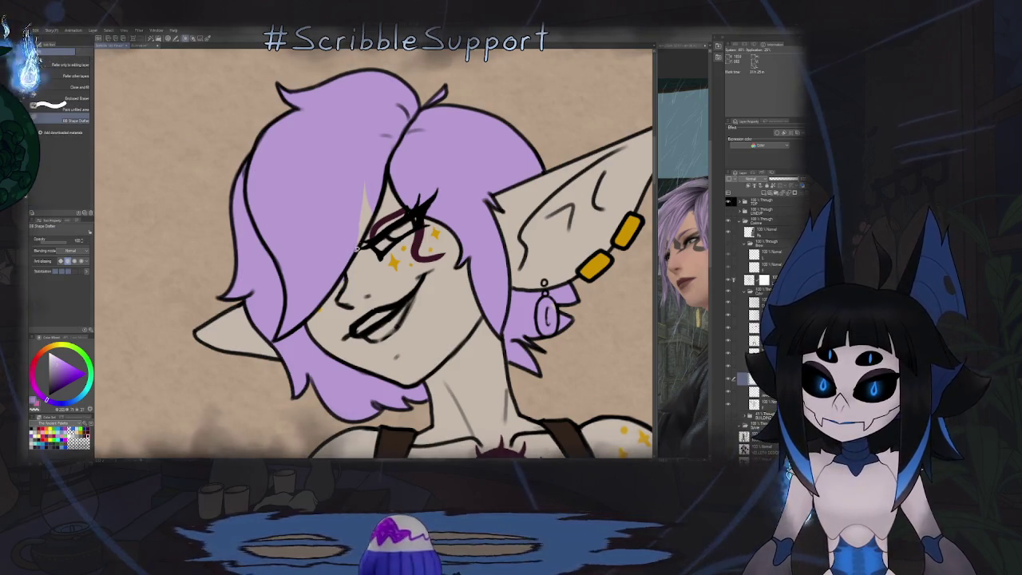
click(364, 199)
scroll(366, 226, up, 3)
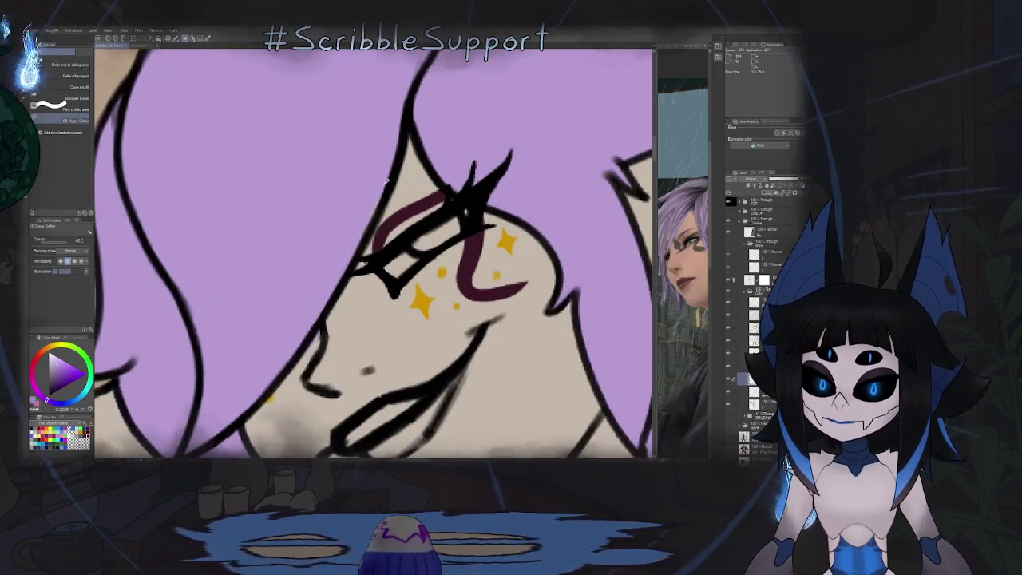
scroll(387, 129, down, 3)
scroll(388, 128, down, 2)
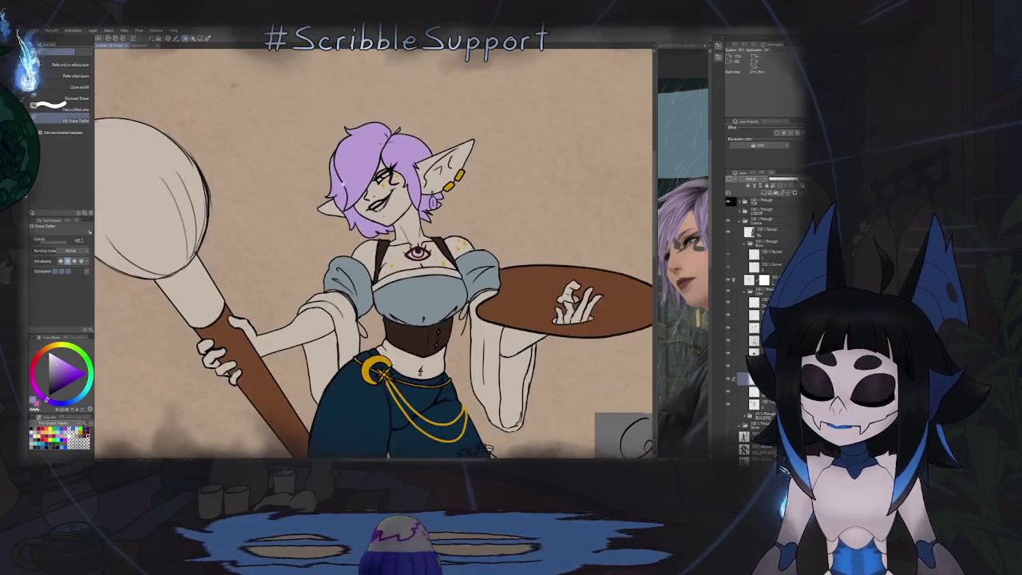
scroll(431, 160, up, 1)
scroll(431, 160, up, 1)
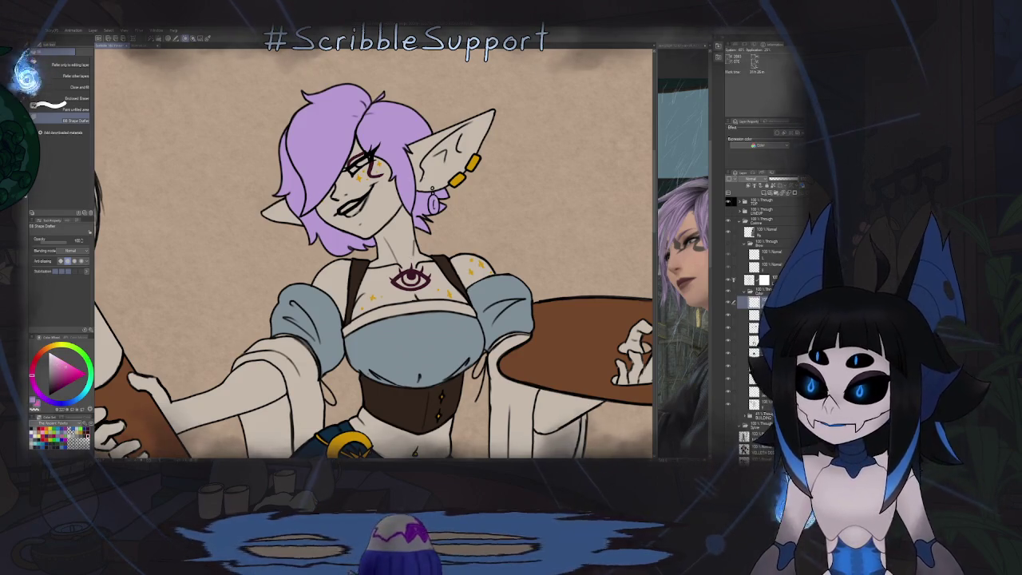
scroll(449, 190, up, 5)
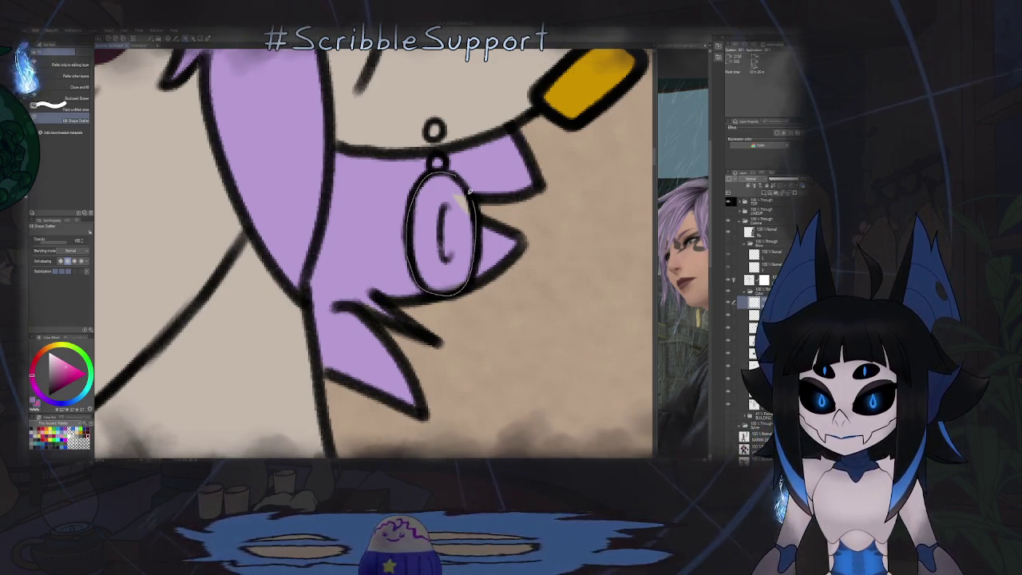
Step: Lasso-fill the dangling oval earring in pink
drag(470, 191, 467, 227)
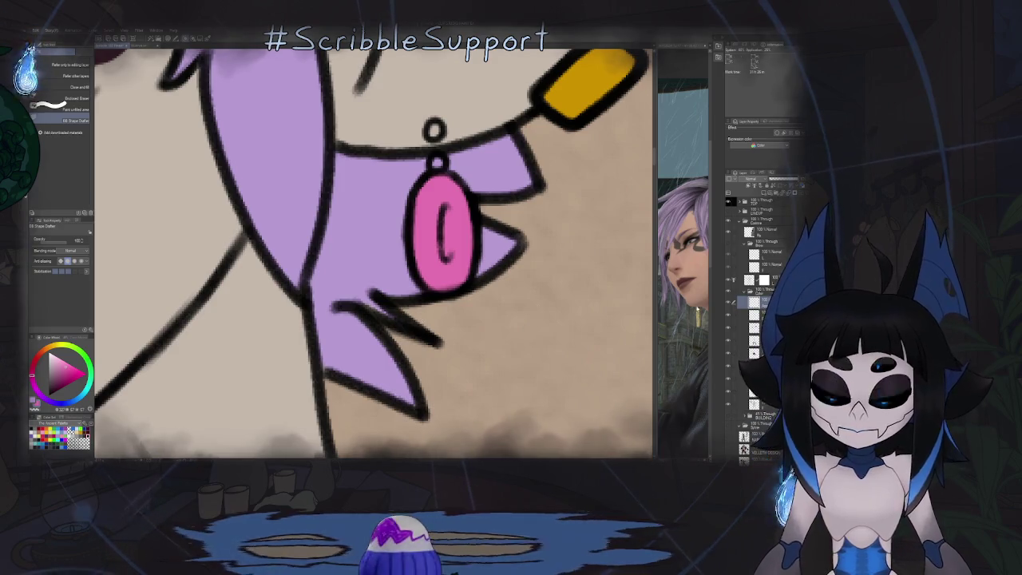
key(p)
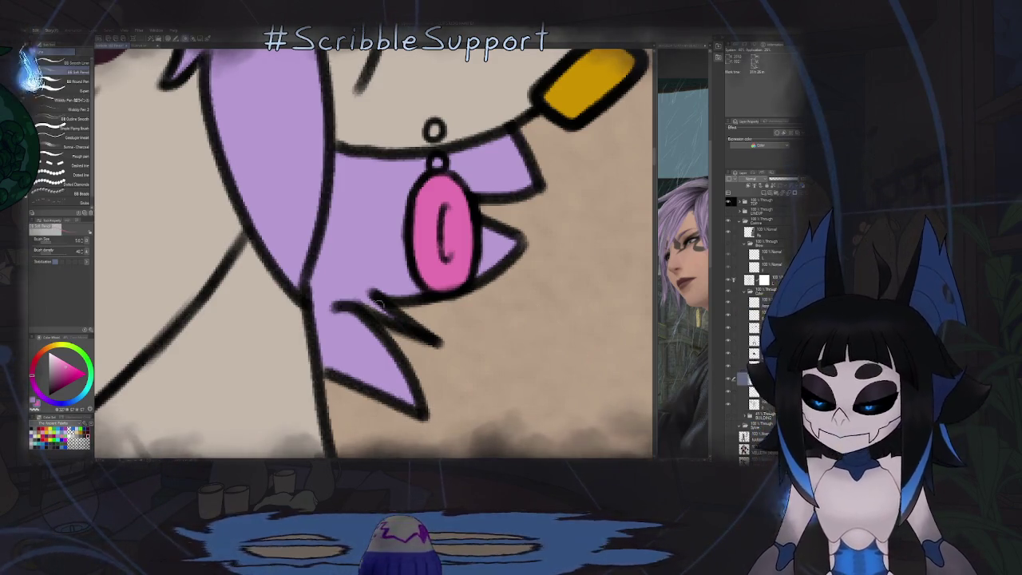
drag(479, 187, 348, 334)
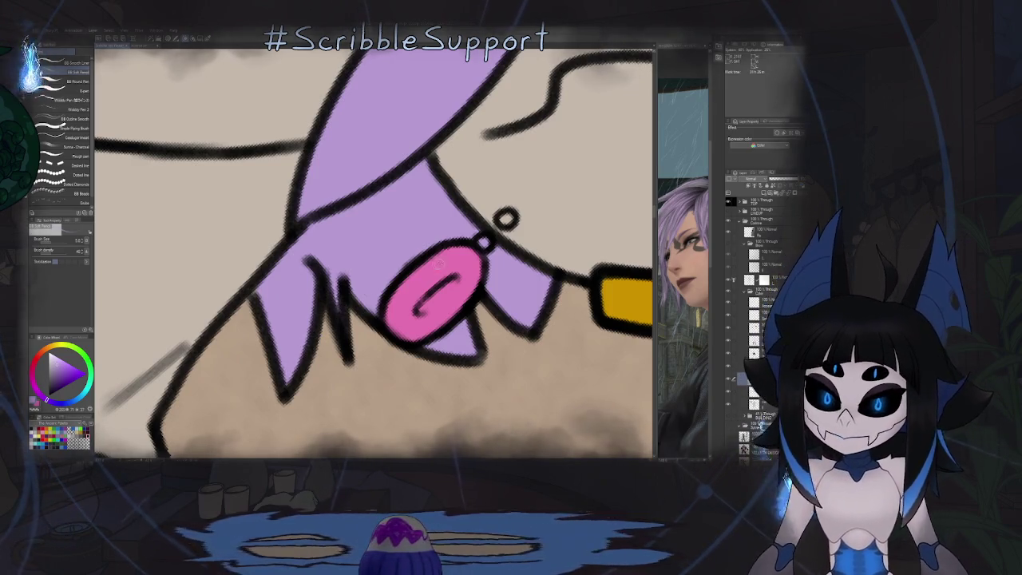
scroll(390, 247, down, 2)
scroll(399, 248, down, 3)
scroll(426, 249, down, 1)
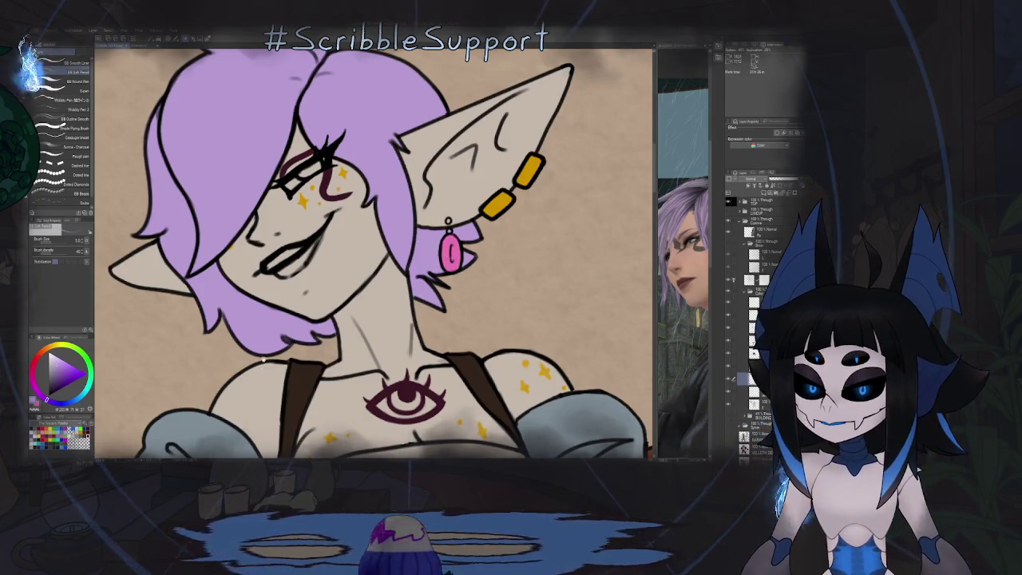
Step: Zoom into the shoulder area and ready the Fill tool after trying the Eraser
scroll(263, 360, down, 1)
scroll(325, 296, down, 2)
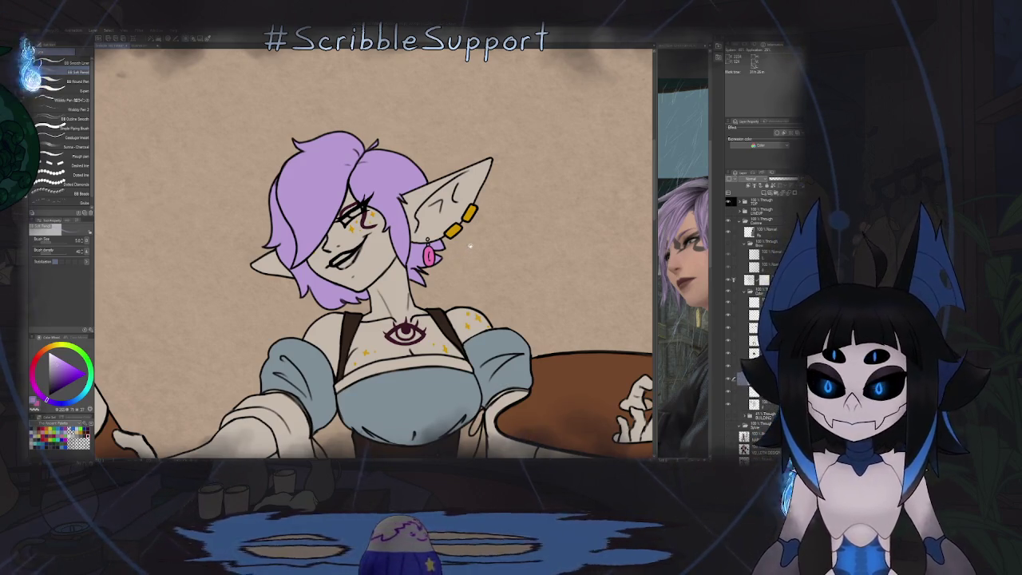
scroll(415, 319, up, 2)
scroll(415, 319, up, 2)
key(e)
scroll(415, 319, up, 2)
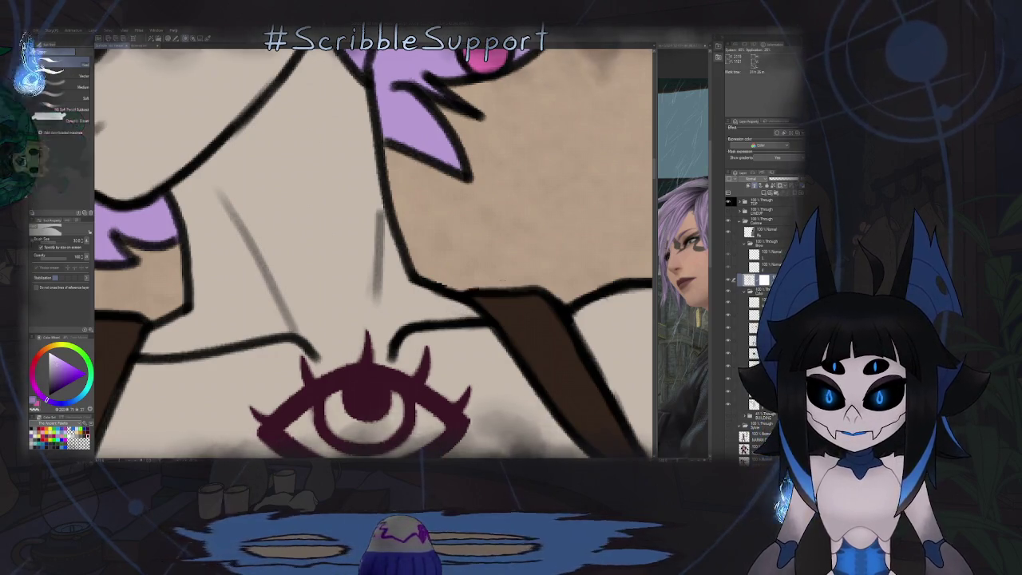
scroll(551, 289, down, 3)
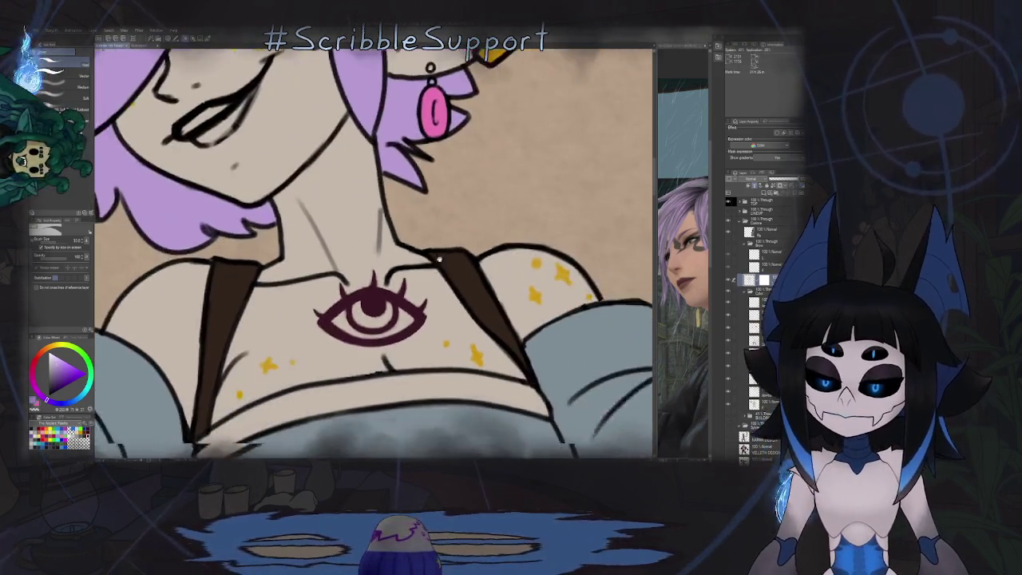
key(e)
scroll(478, 323, up, 2)
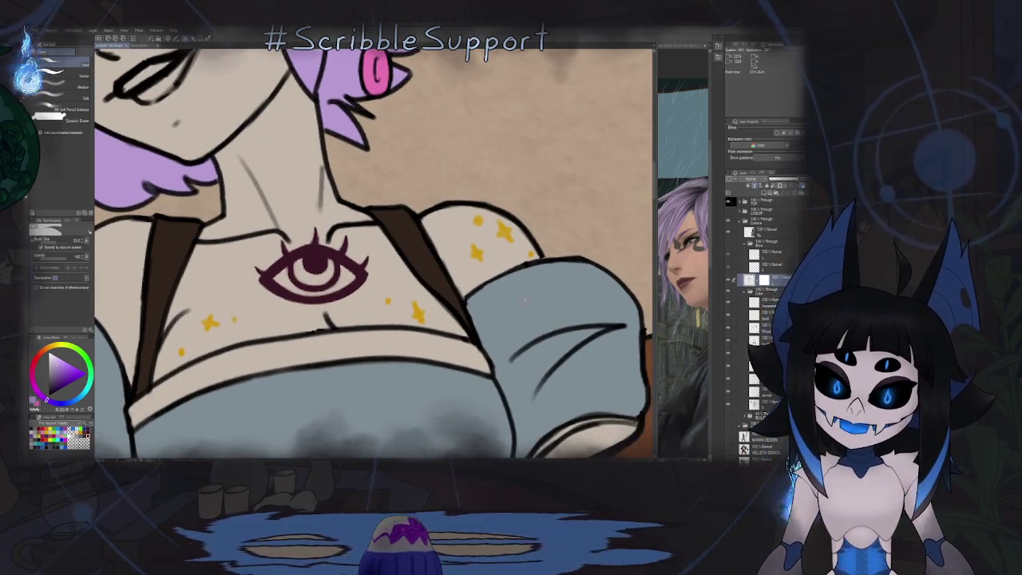
key(o)
key(g)
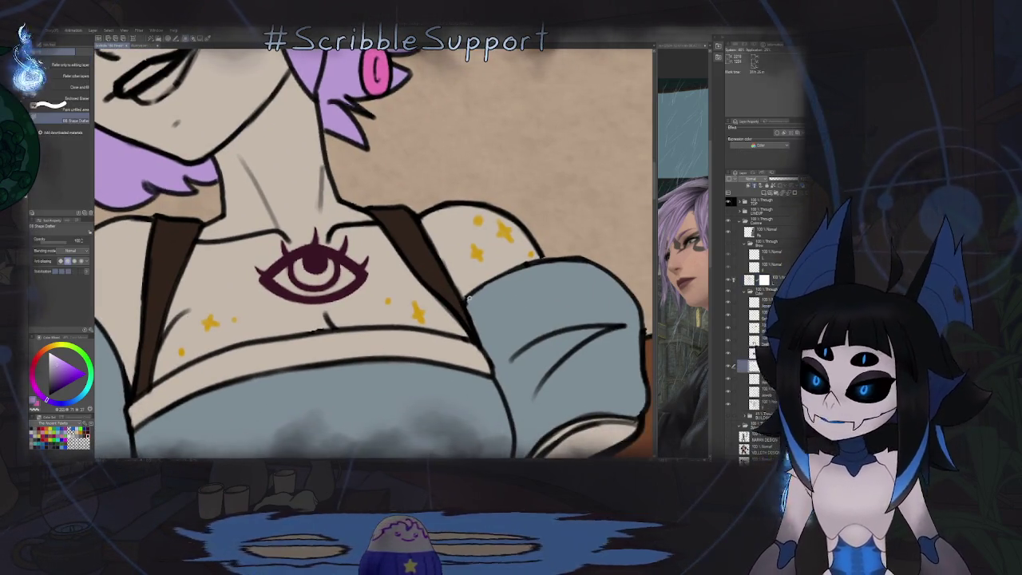
Step: Sample the sleeve's grey-blue and lasso-fill the gap beside the shoulder strap
alt+click(509, 298)
scroll(550, 269, up, 1)
scroll(519, 251, up, 1)
scroll(487, 236, up, 1)
scroll(450, 212, up, 2)
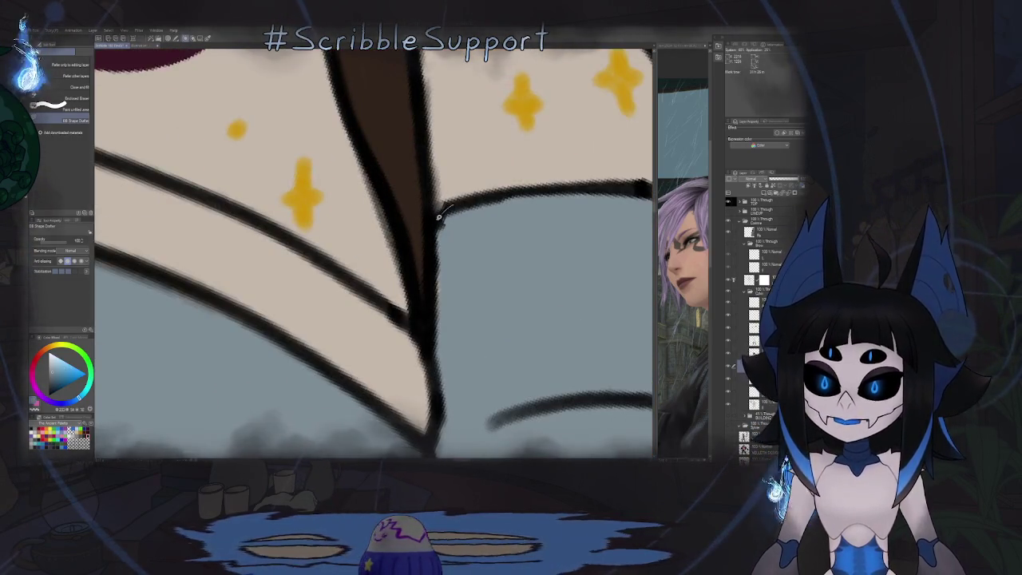
drag(455, 226, 450, 207)
scroll(450, 208, down, 5)
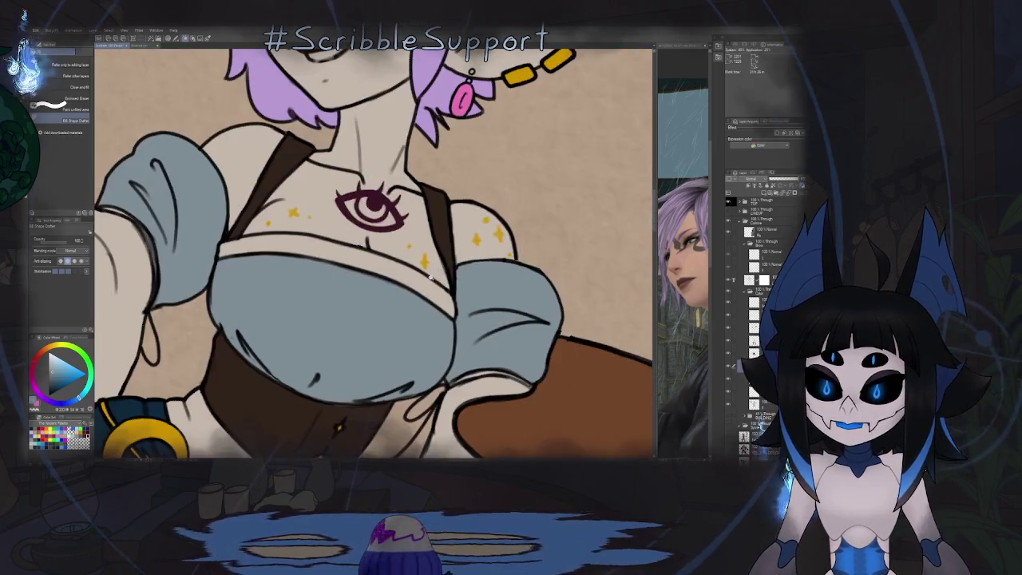
Step: Re-angle the chest view and alternate Eraser and Fill on the sleeve gaps
drag(435, 316, 496, 303)
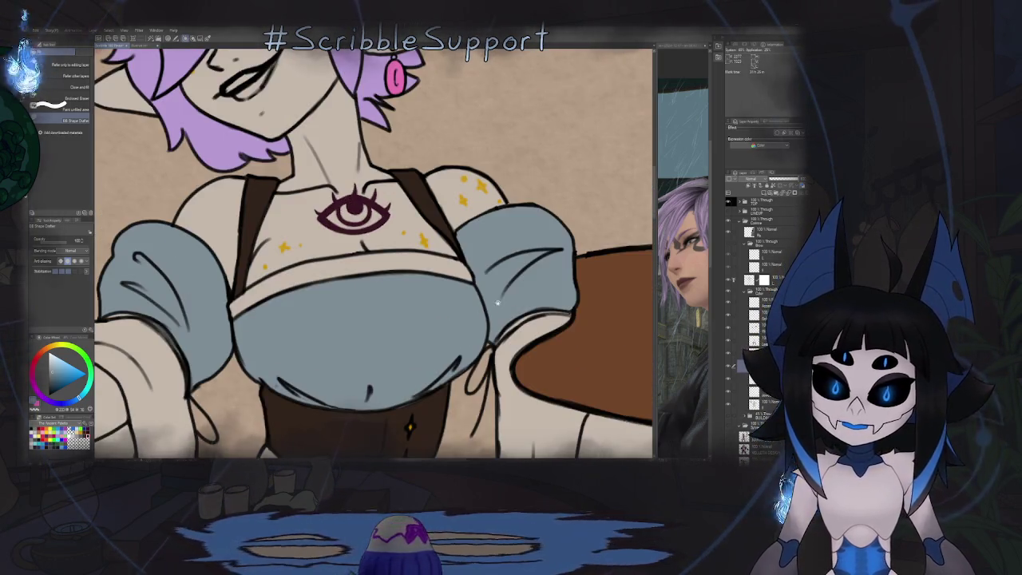
scroll(537, 286, down, 4)
scroll(551, 263, down, 1)
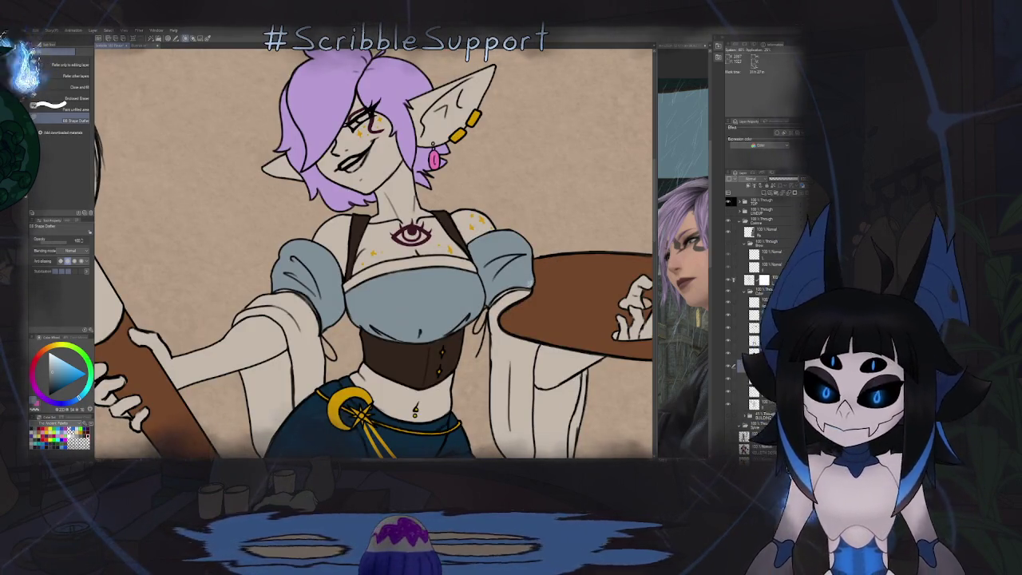
scroll(498, 312, up, 5)
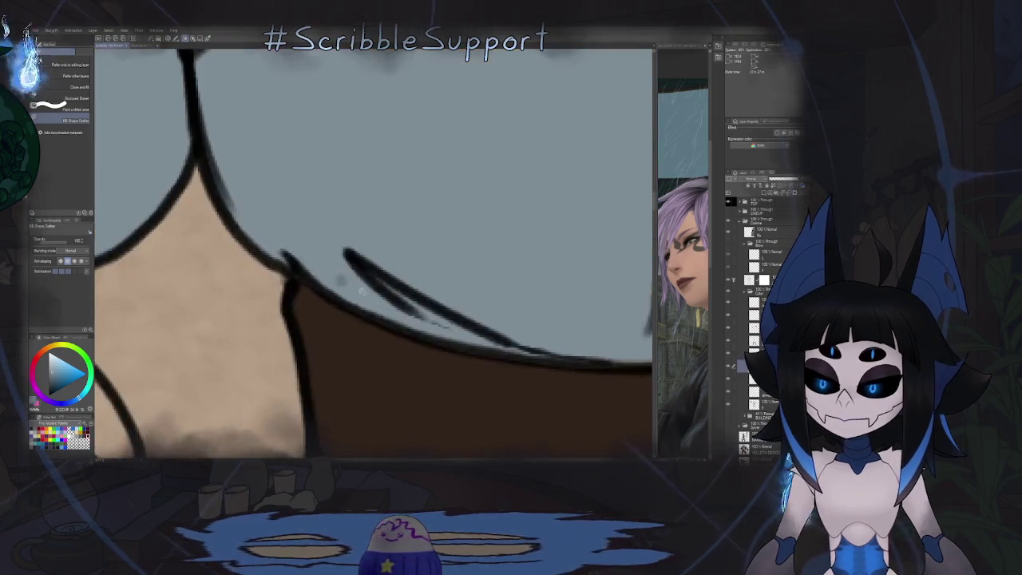
key(o)
key(e)
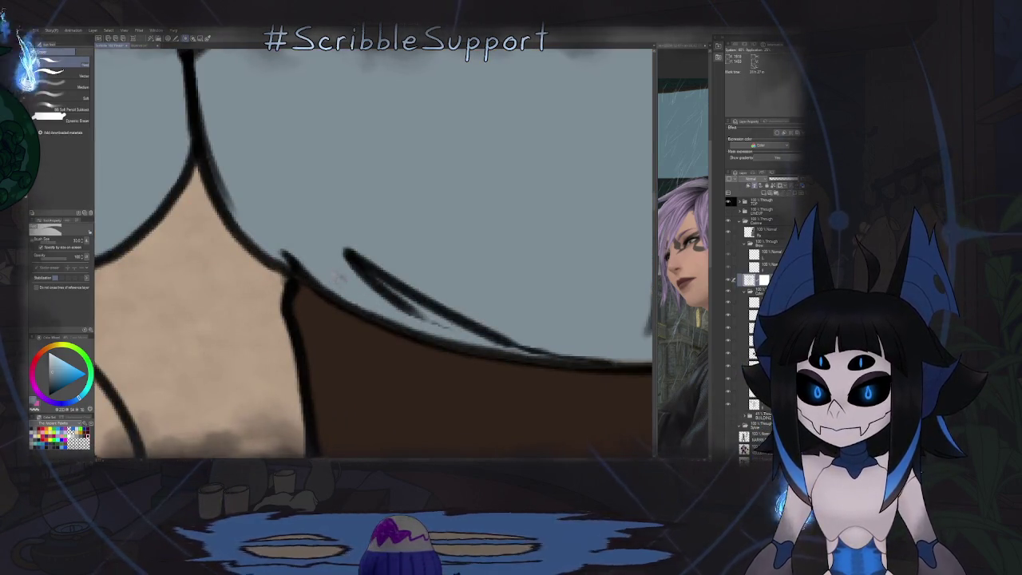
scroll(360, 288, down, 5)
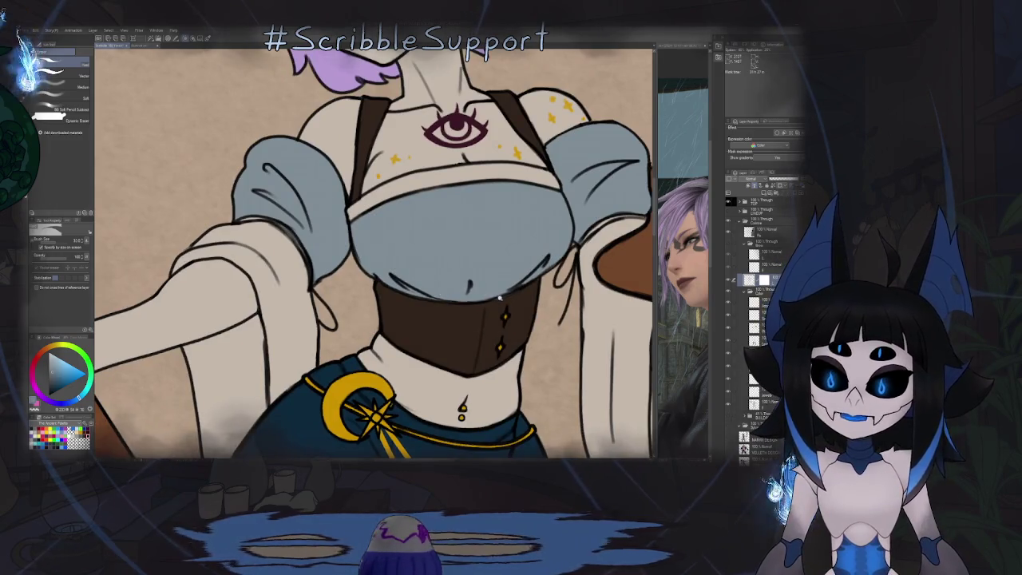
scroll(498, 297, up, 3)
key(g)
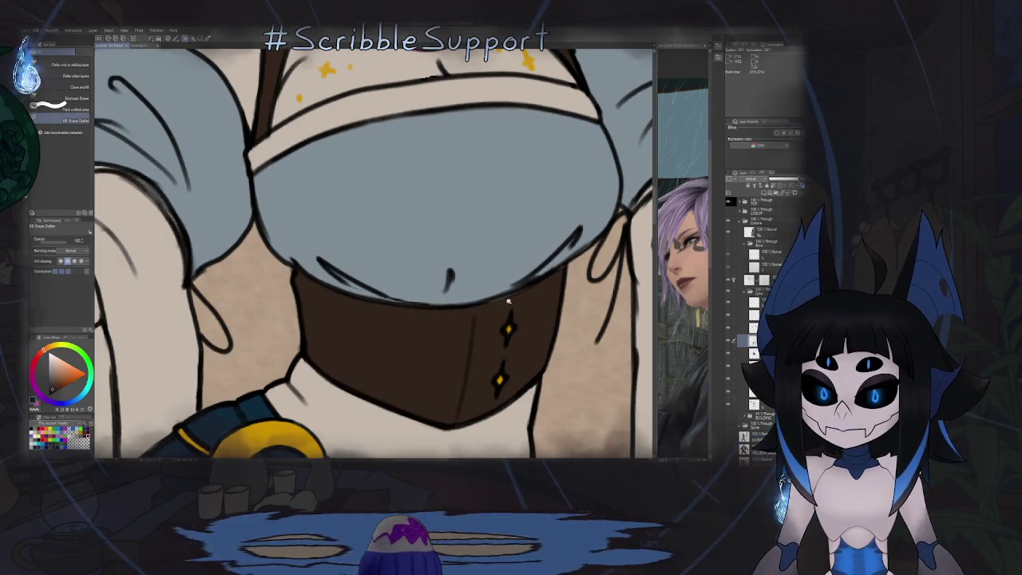
scroll(508, 301, up, 1)
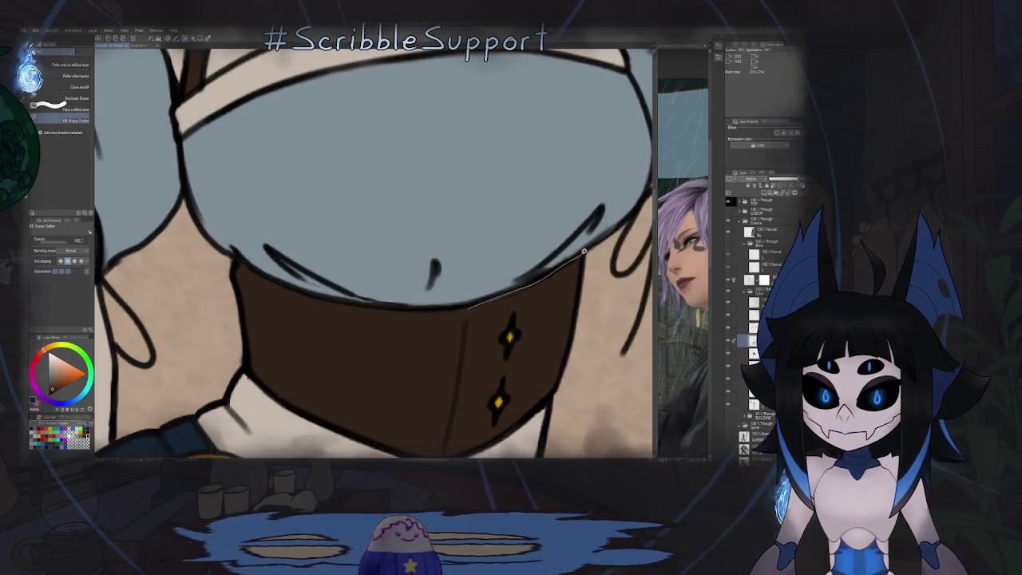
key(o)
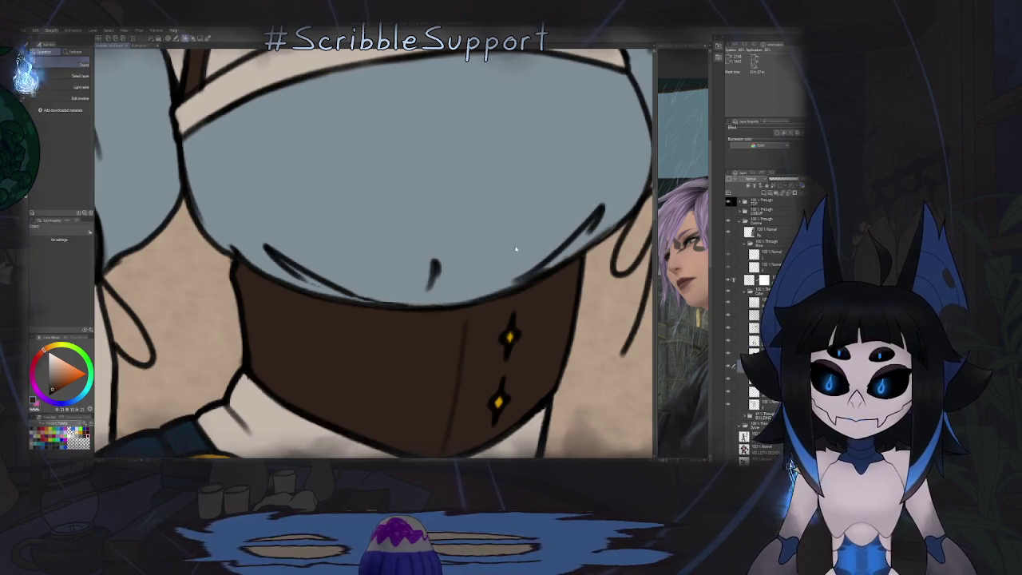
key(g)
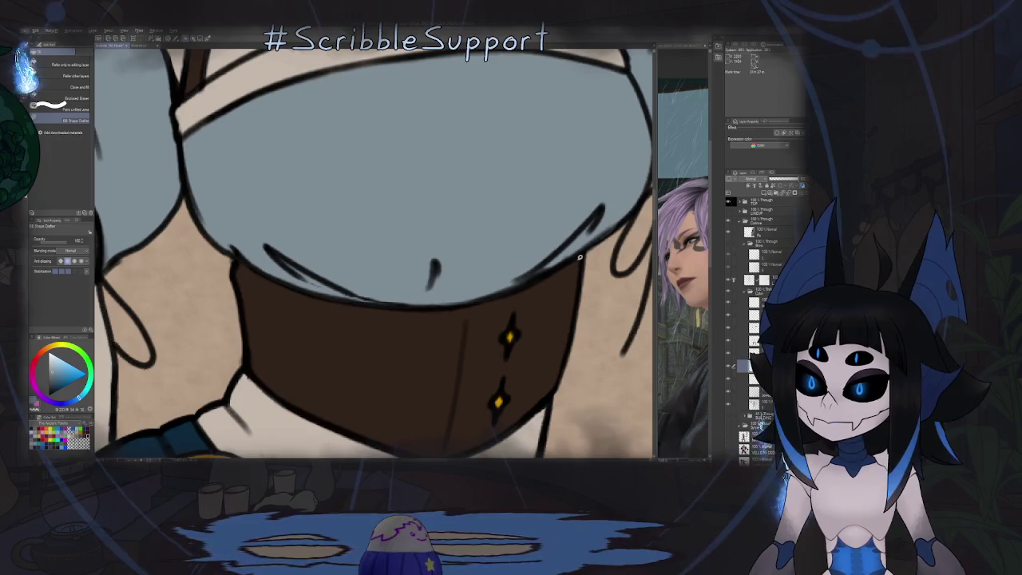
Step: Check the bodice and corset edges, zooming out over the whole torso
drag(591, 254, 495, 249)
scroll(496, 250, up, 3)
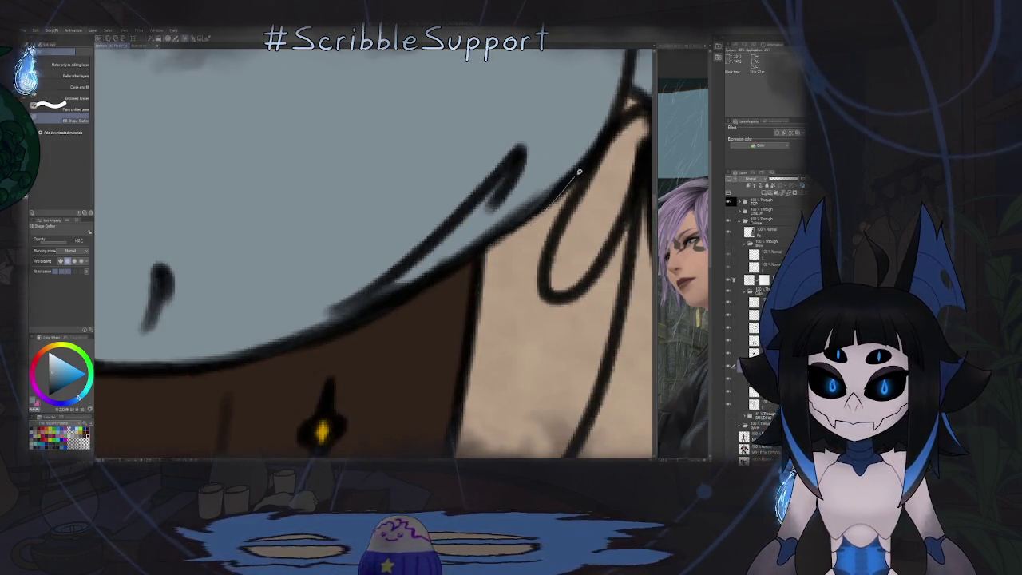
key(ctrl+minus)
key(ctrl+minus)
scroll(561, 243, up, 3)
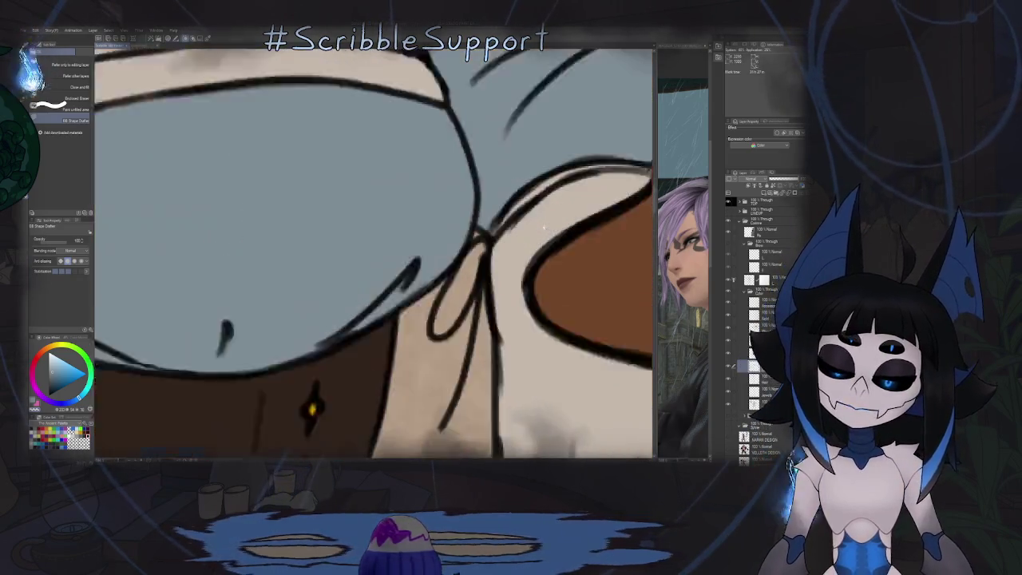
scroll(561, 243, up, 2)
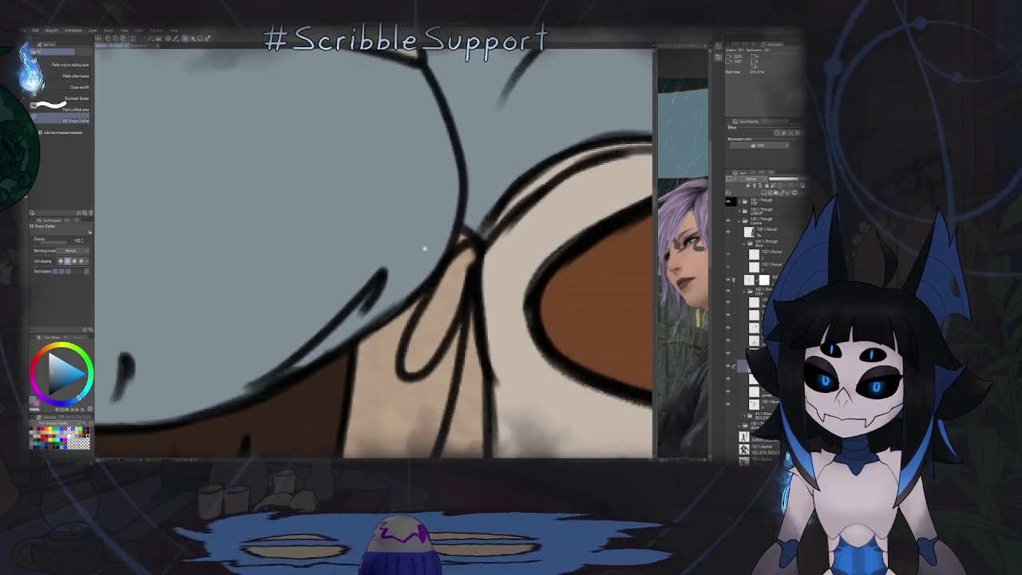
scroll(508, 271, down, 5)
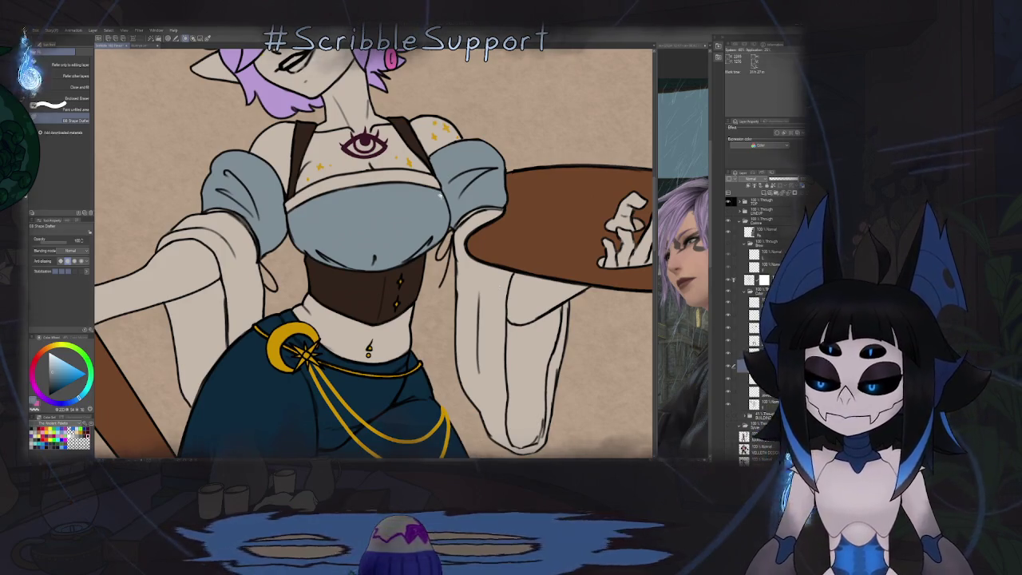
Step: Fit the whole illustration, select another layer, and take the Eraser to the boot
key(ctrl+0)
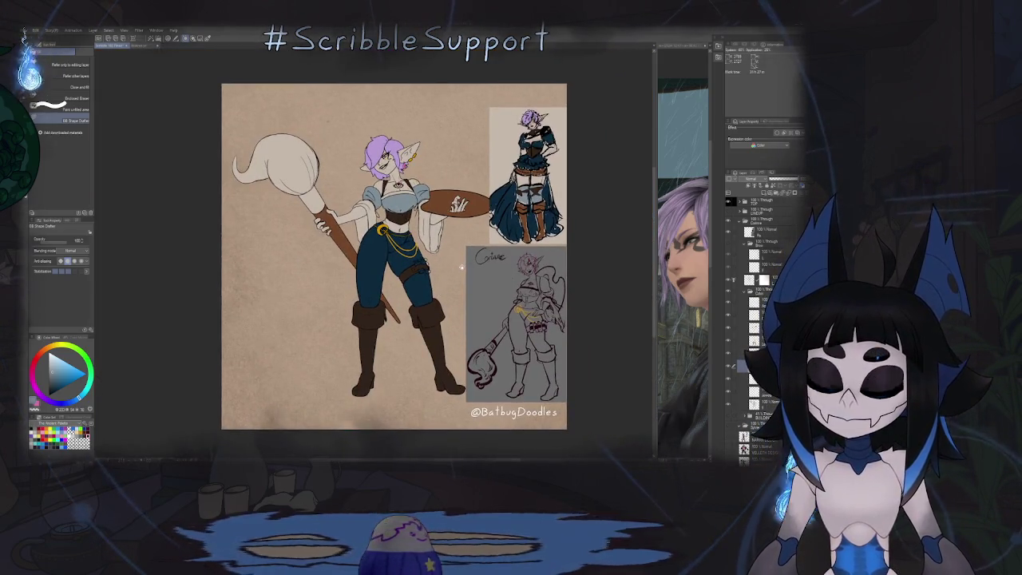
scroll(459, 259, up, 2)
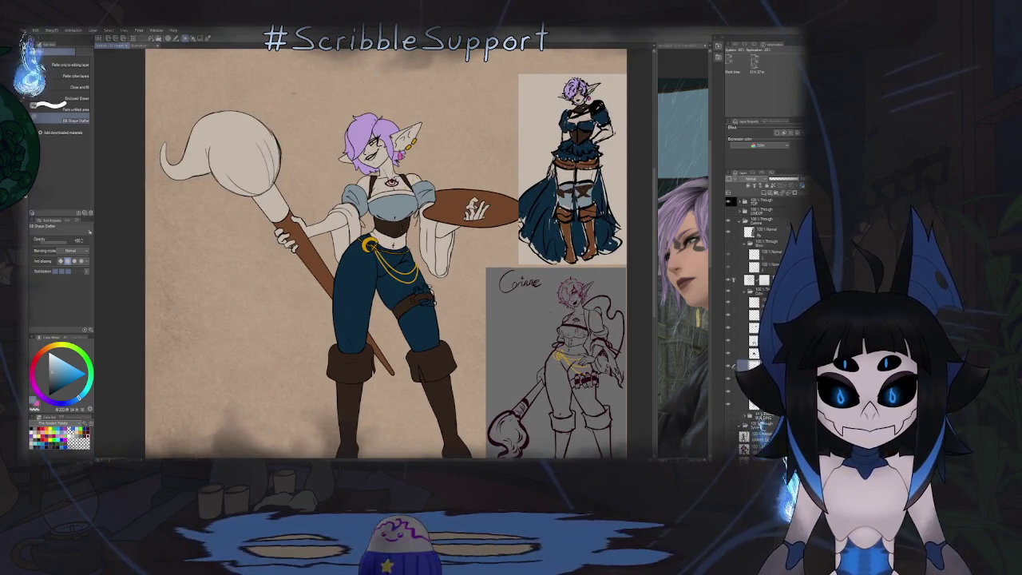
click(750, 352)
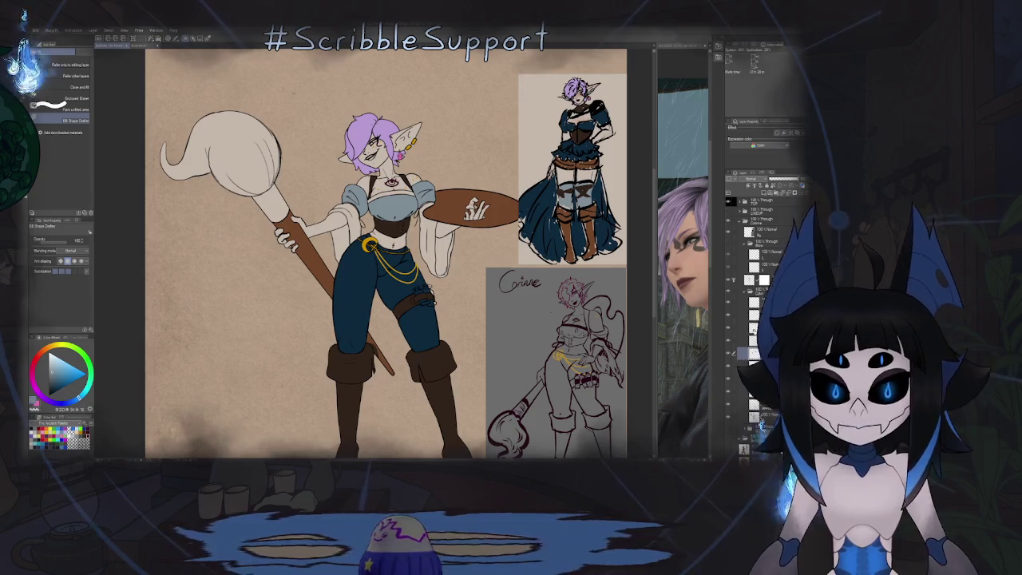
key(e)
scroll(386, 149, up, 5)
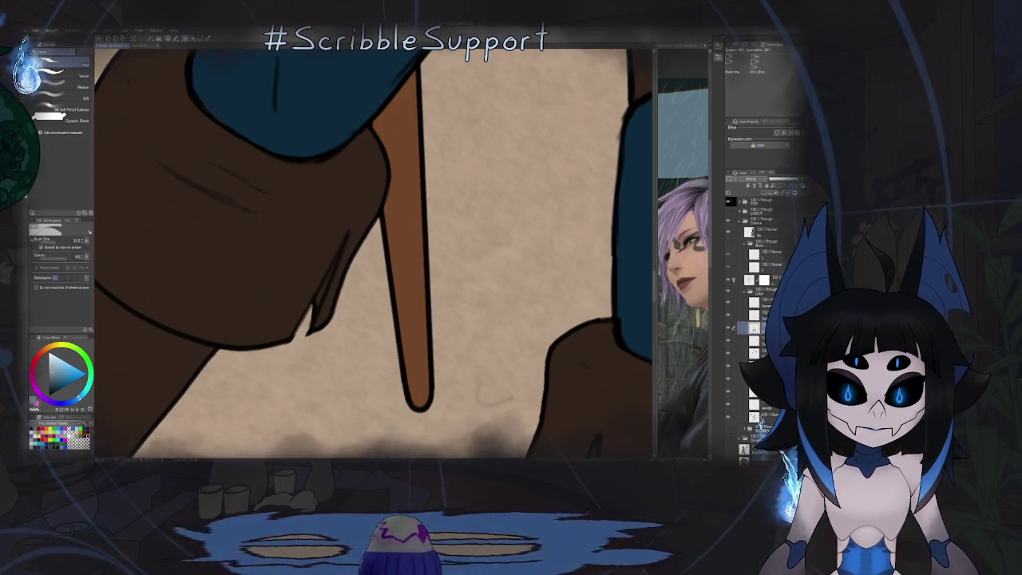
Step: Sample the brush handle's orange-brown and select the crisp Round Pen
alt+click(397, 161)
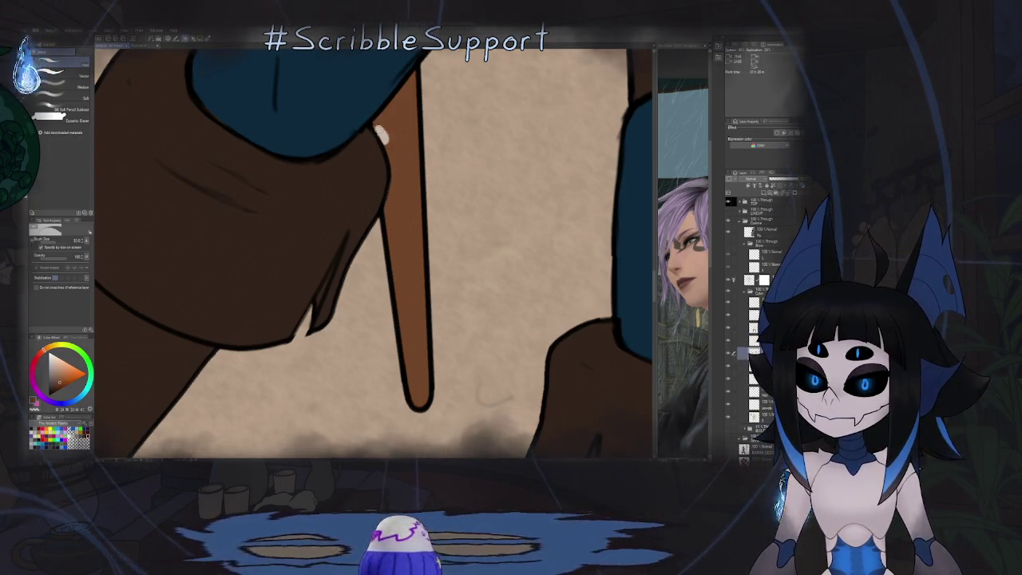
key(p)
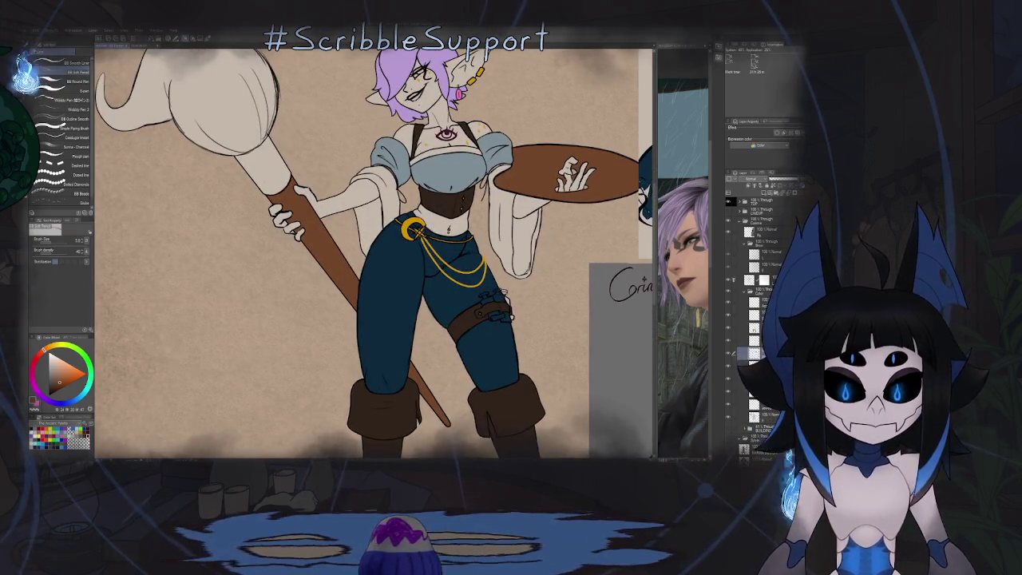
scroll(454, 265, up, 3)
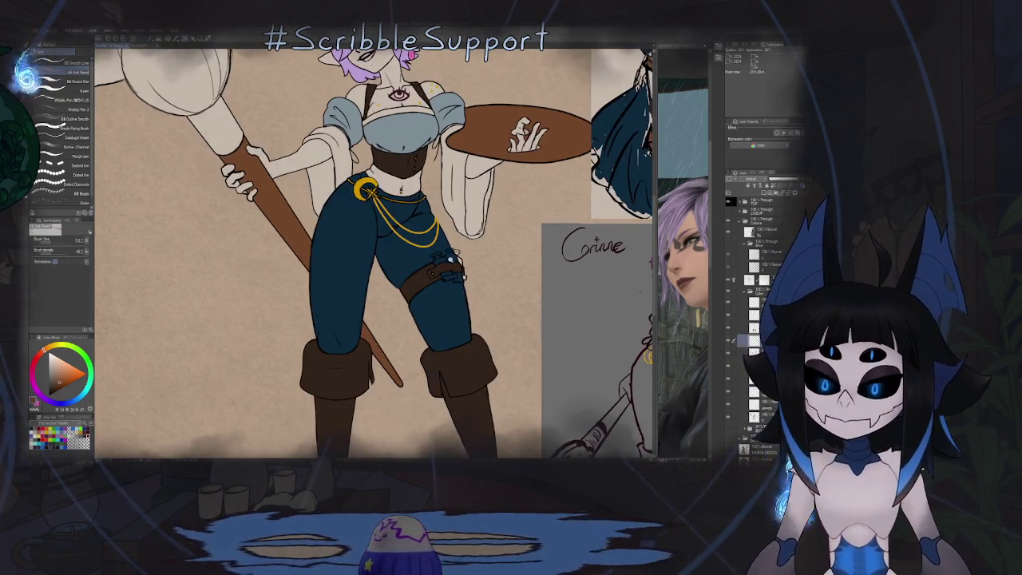
scroll(458, 278, up, 3)
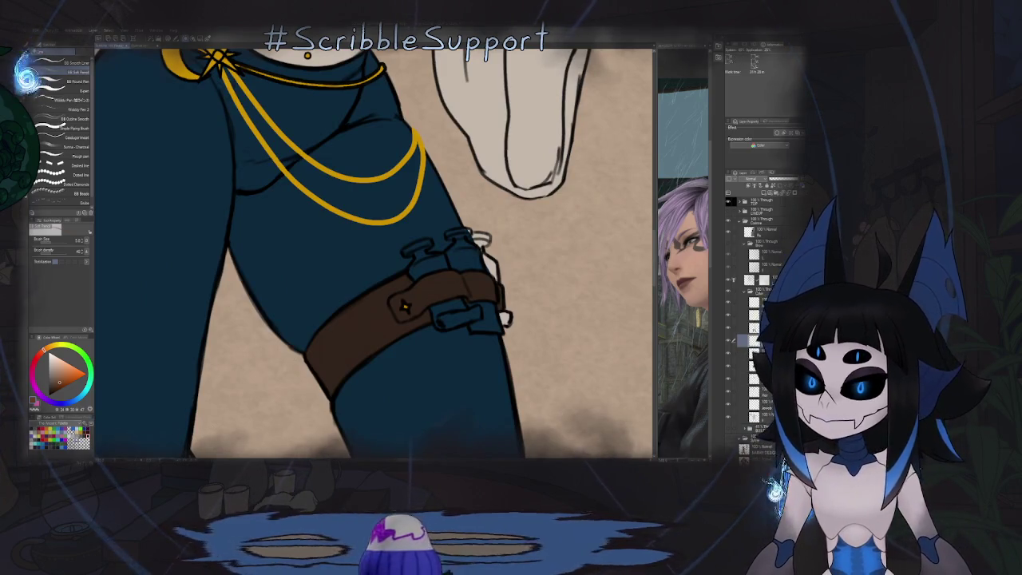
scroll(429, 258, up, 2)
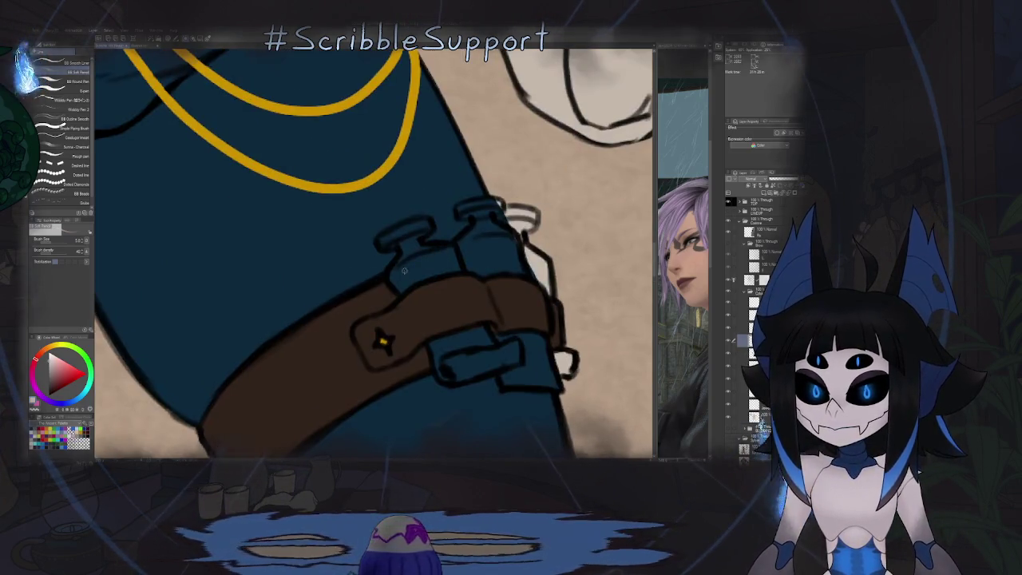
click(77, 81)
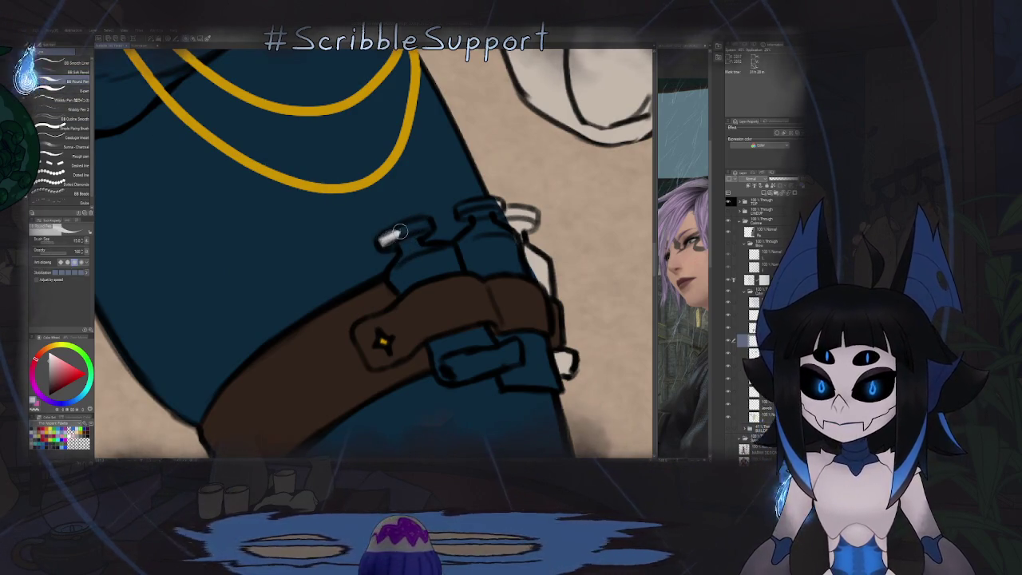
Step: Paint white highlights on the bottle cap and along the lower bottle
mouse_move(382, 241)
mouse_down()
mouse_move(427, 225)
mouse_move(406, 246)
mouse_up()
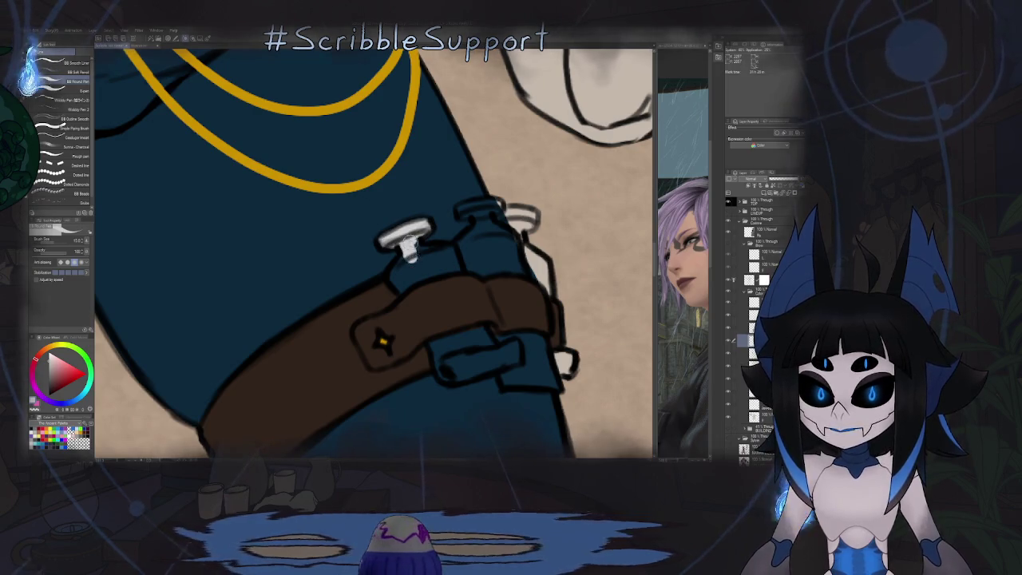
mouse_move(405, 243)
mouse_down()
mouse_move(409, 204)
mouse_move(391, 234)
mouse_up()
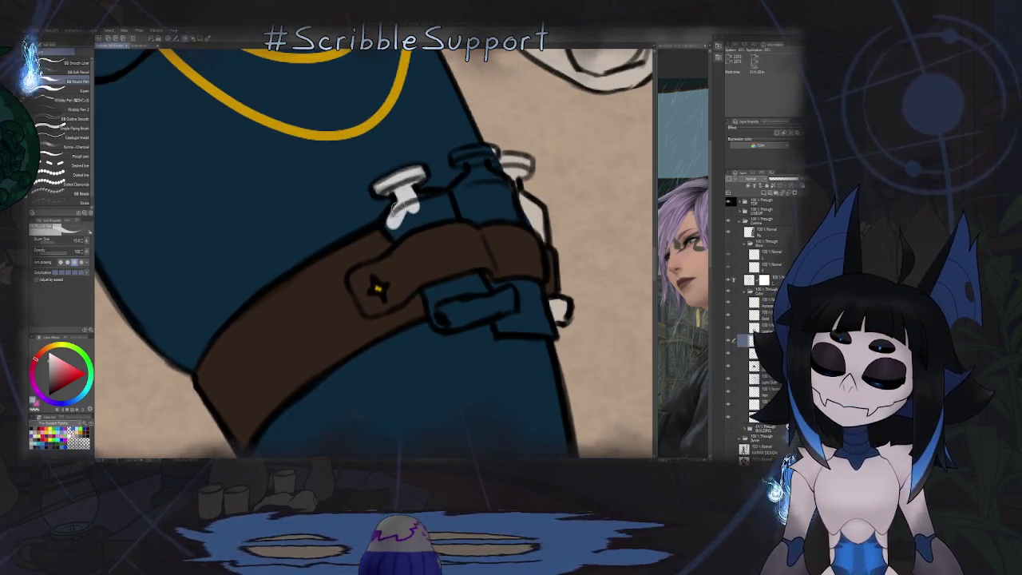
mouse_move(426, 290)
mouse_down()
mouse_move(462, 321)
mouse_move(512, 301)
mouse_move(501, 325)
mouse_up()
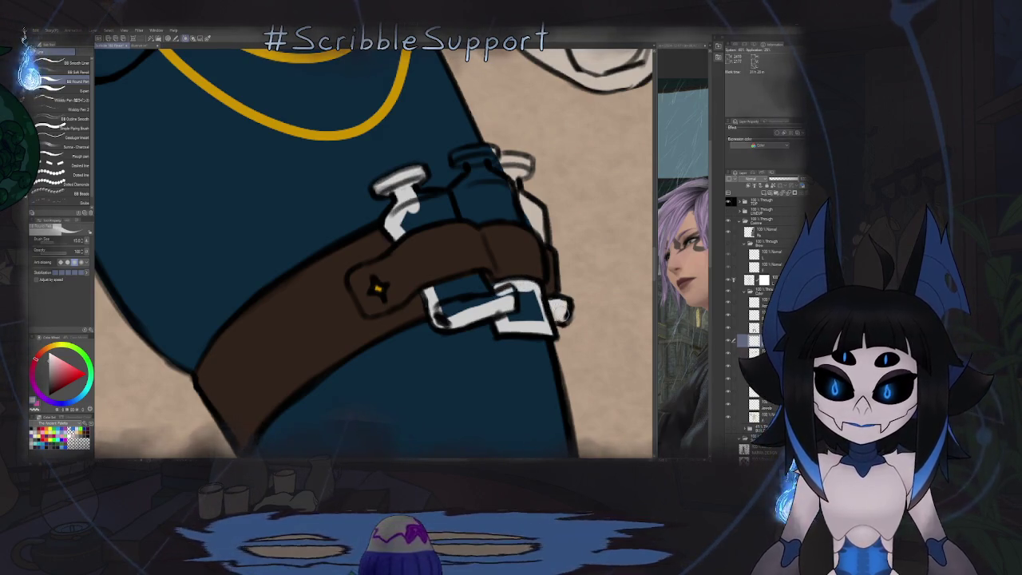
drag(537, 313, 528, 318)
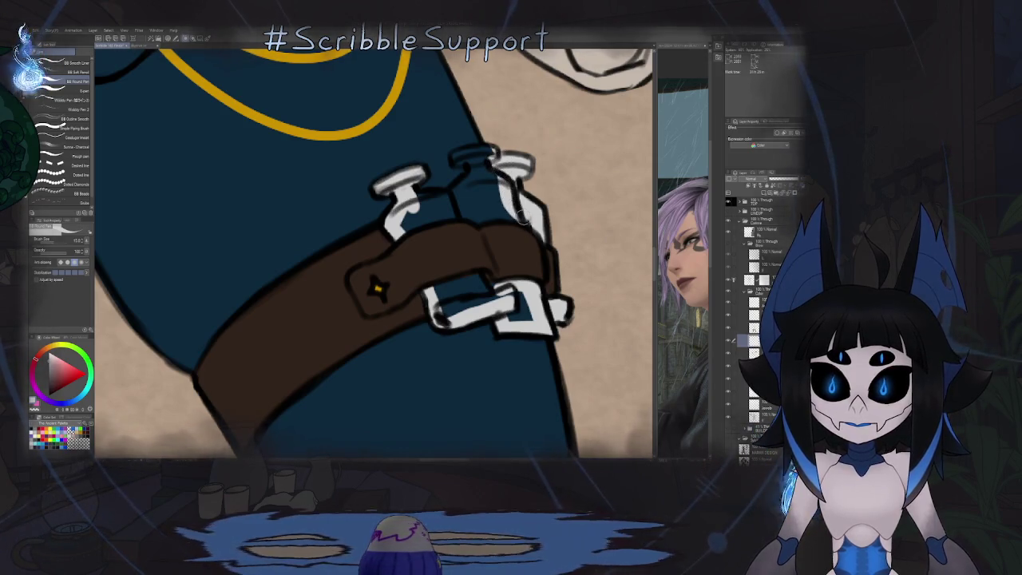
scroll(511, 222, up, 2)
scroll(503, 223, up, 2)
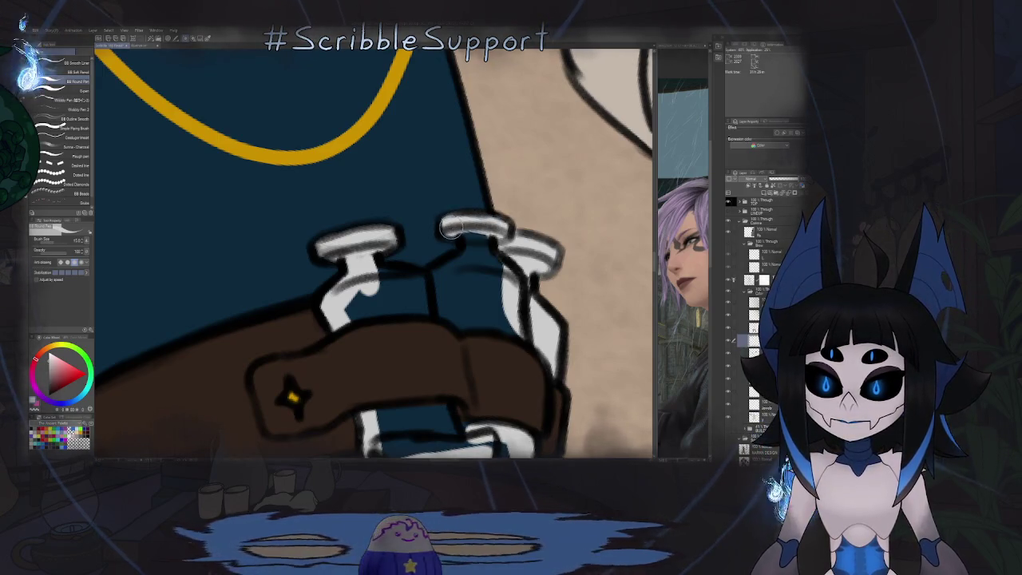
Step: Paint the buckle's blue patch white and lasso a small belt-strap area to fill
drag(471, 261, 475, 200)
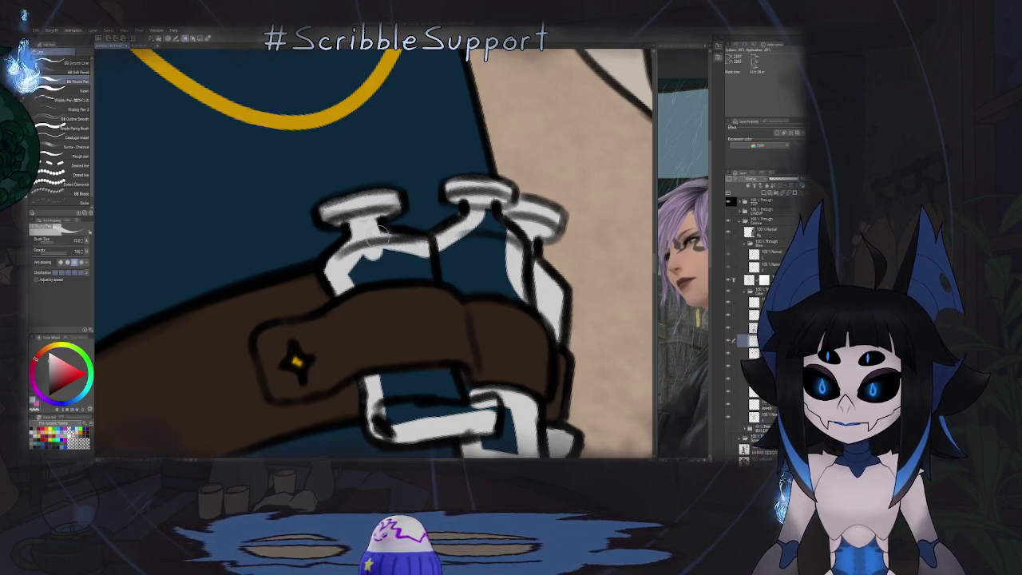
scroll(461, 182, down, 3)
scroll(461, 182, up, 2)
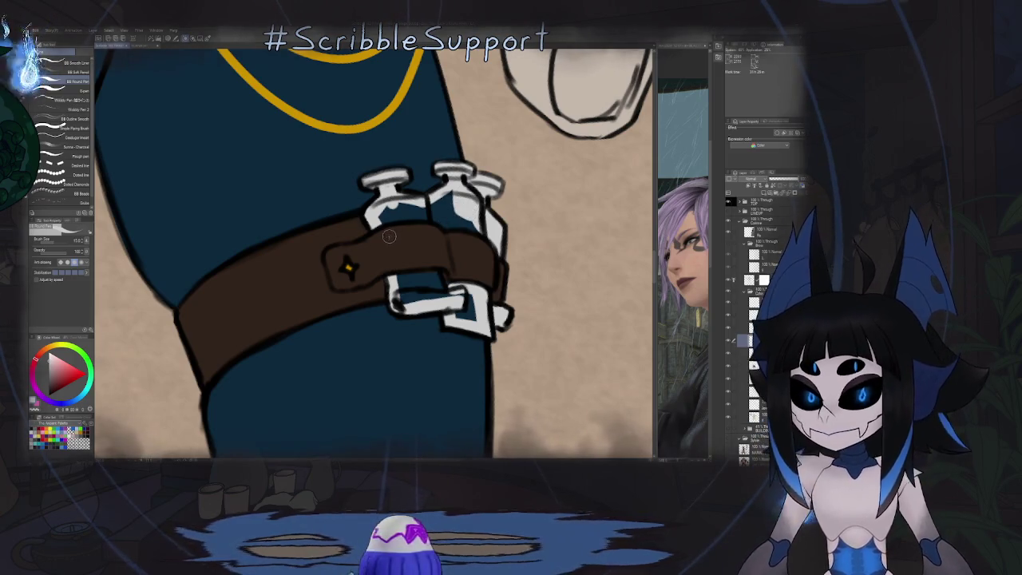
drag(459, 318, 471, 310)
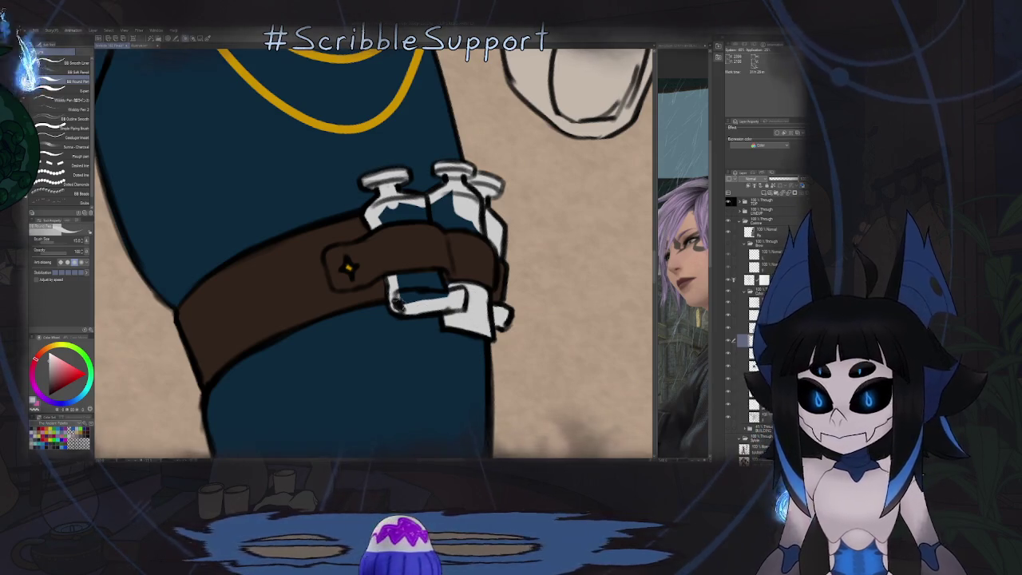
key(g)
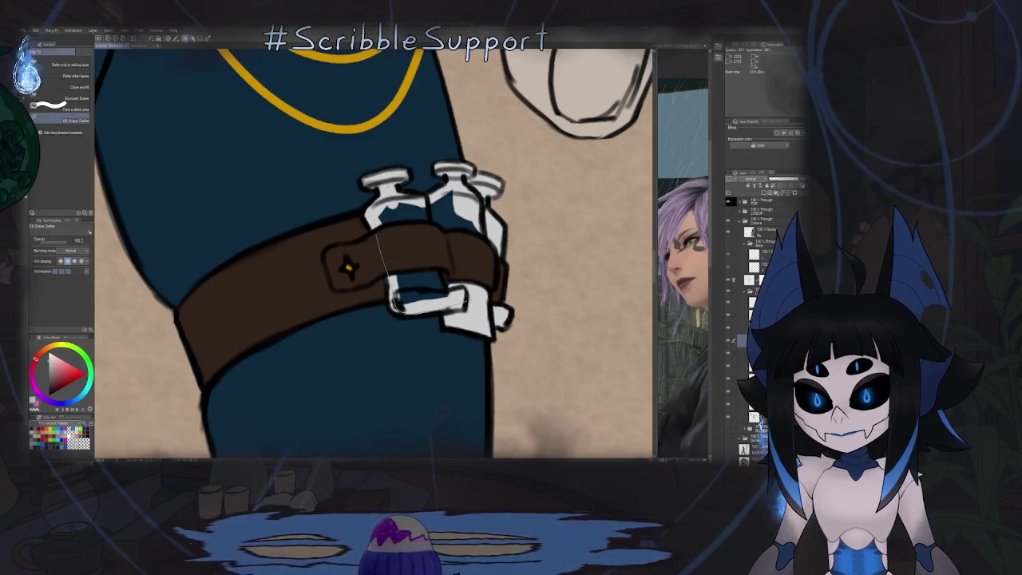
drag(373, 227, 392, 276)
scroll(373, 252, down, 3)
scroll(373, 253, up, 3)
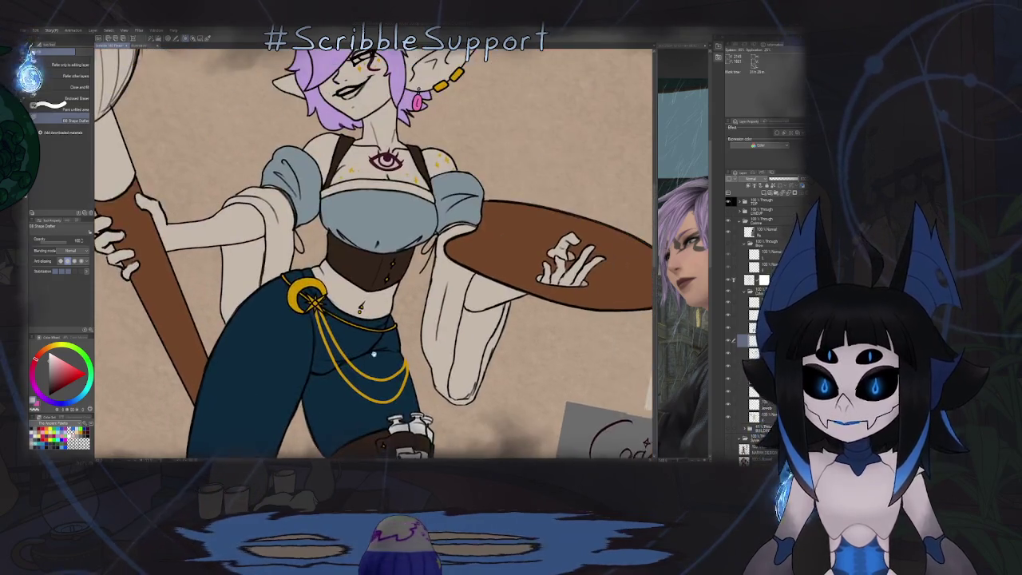
scroll(374, 253, up, 2)
scroll(417, 249, up, 5)
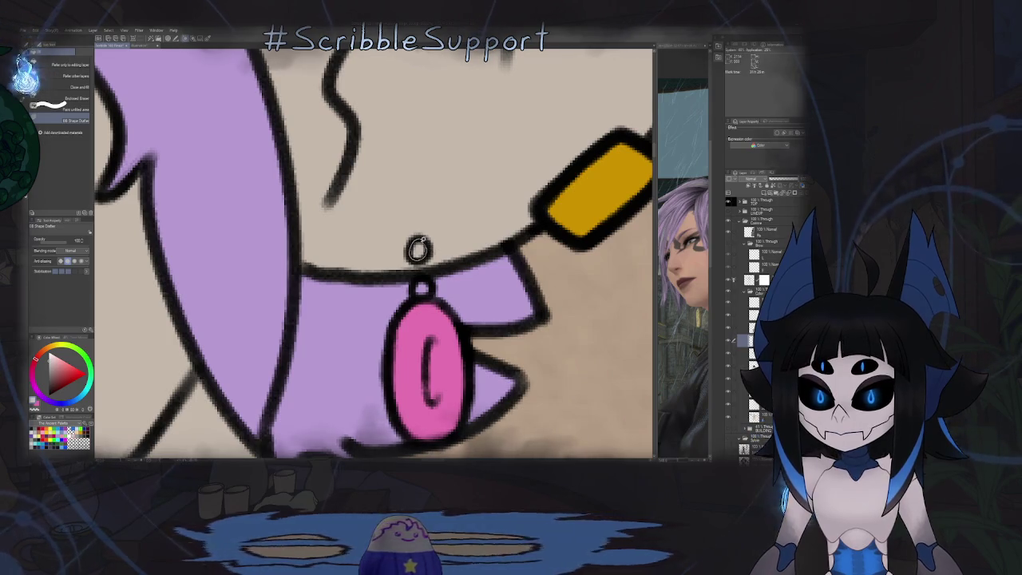
scroll(419, 249, down, 1)
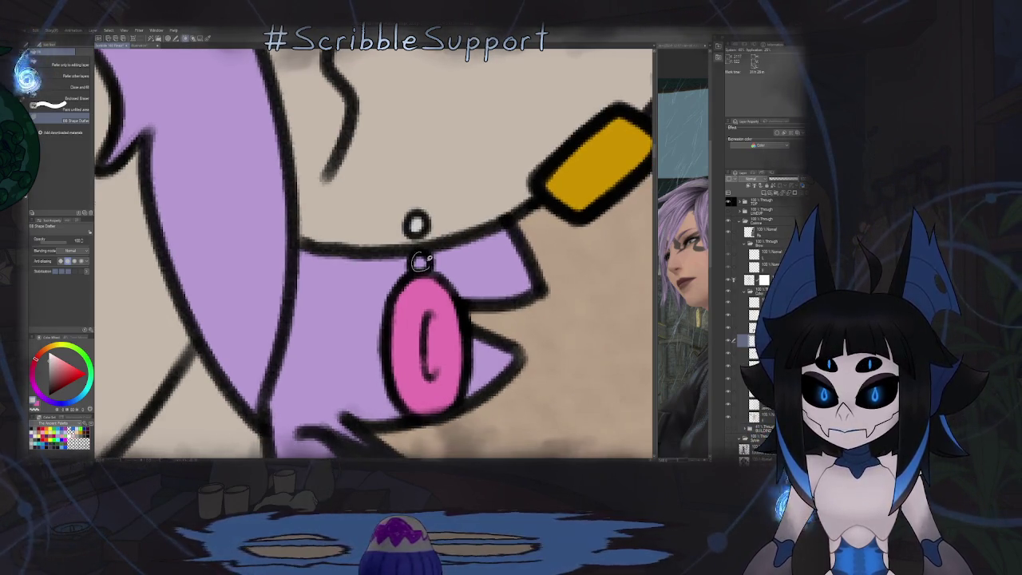
scroll(420, 249, down, 5)
scroll(404, 252, down, 2)
scroll(403, 252, down, 2)
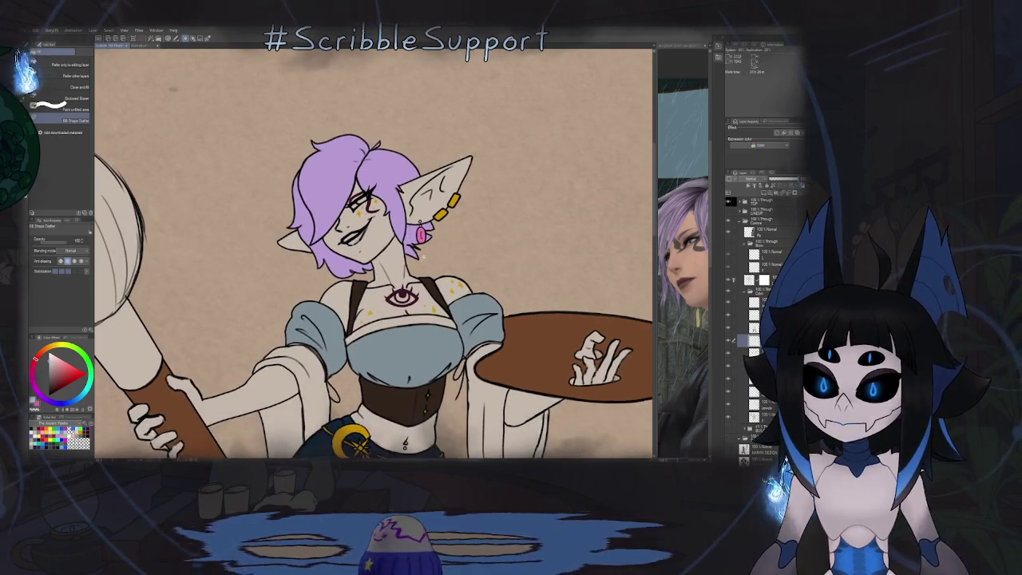
scroll(404, 252, down, 3)
scroll(399, 287, down, 3)
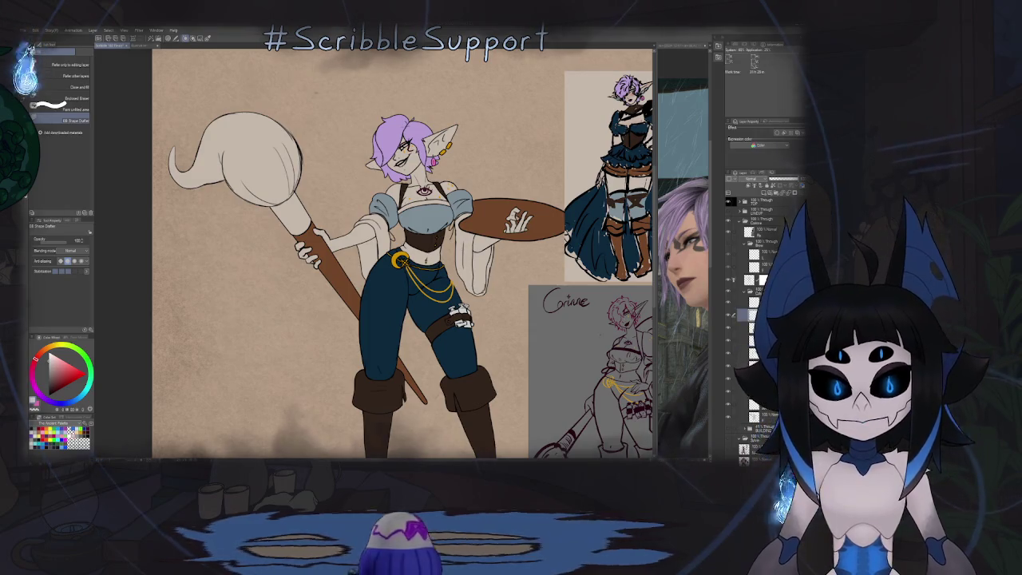
scroll(400, 257, up, 5)
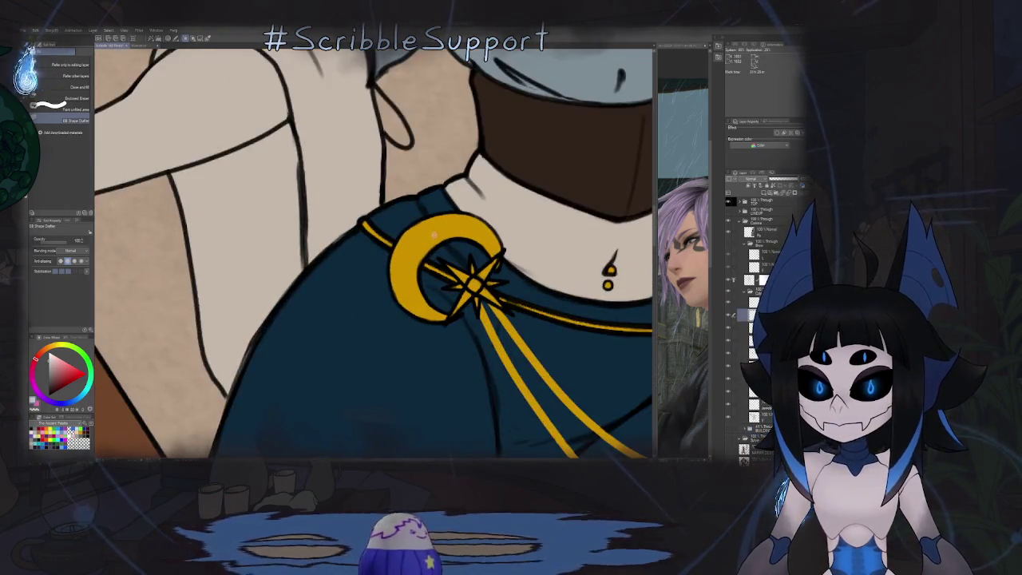
scroll(432, 234, down, 5)
mouse_move(432, 234)
mouse_down()
mouse_move(392, 236)
mouse_move(384, 199)
mouse_up()
scroll(392, 235, up, 2)
scroll(384, 198, up, 2)
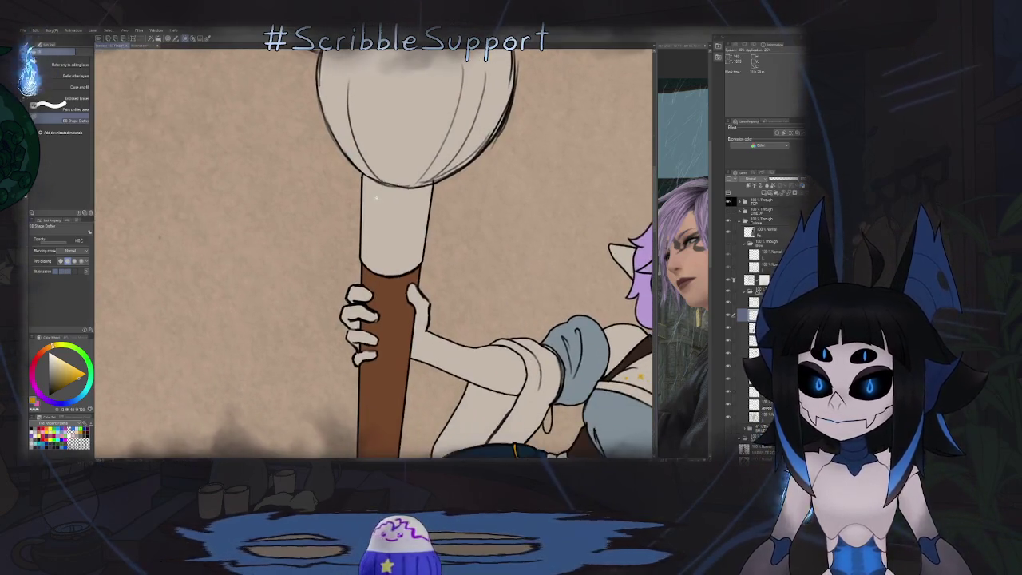
Step: Fill the band under the giant brush's bristle head with golden yellow
scroll(383, 198, up, 2)
key(p)
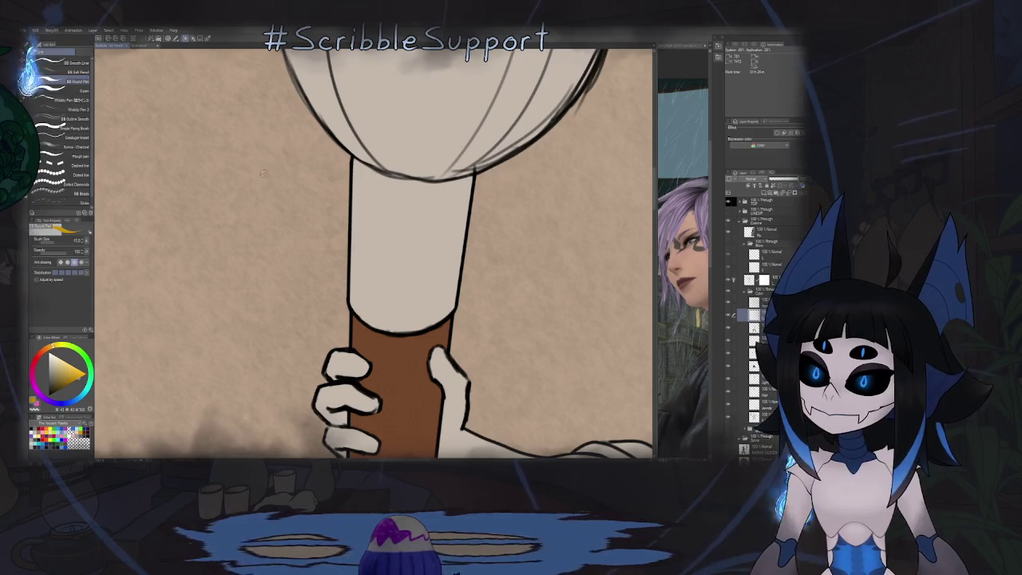
key(g)
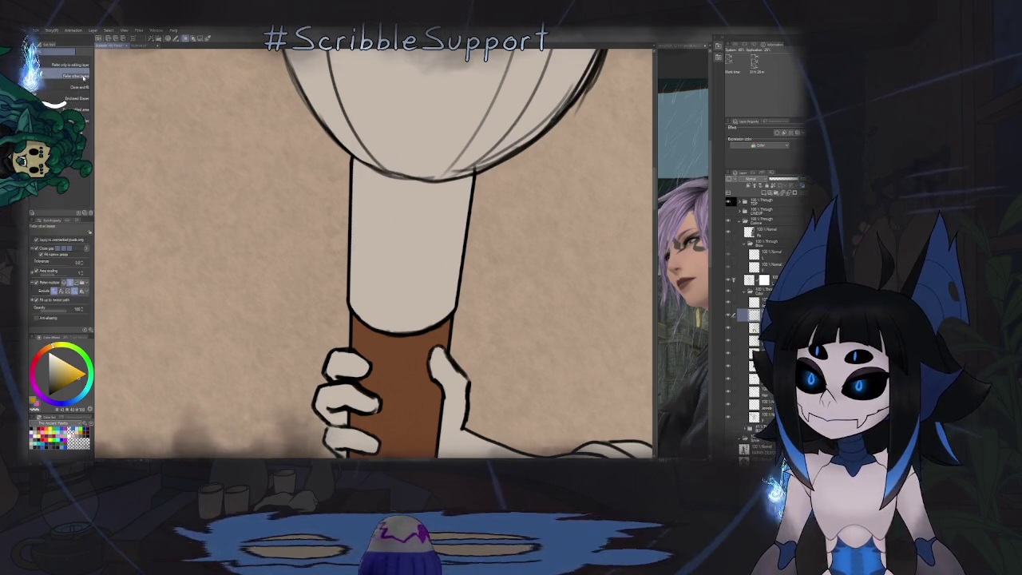
click(369, 214)
key(p)
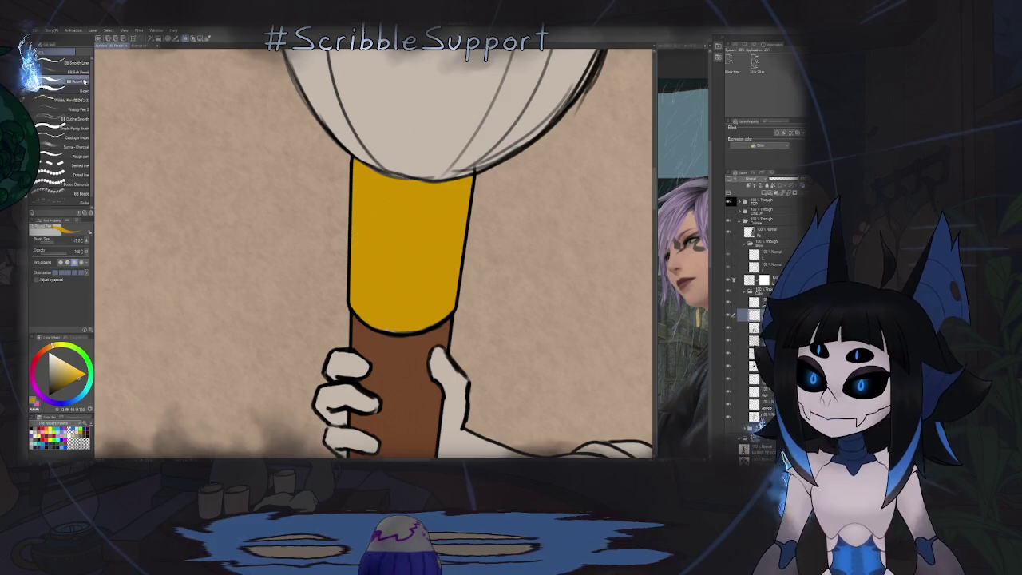
Step: Rotate the view to inspect the brush handle tip standing upright
scroll(423, 158, up, 5)
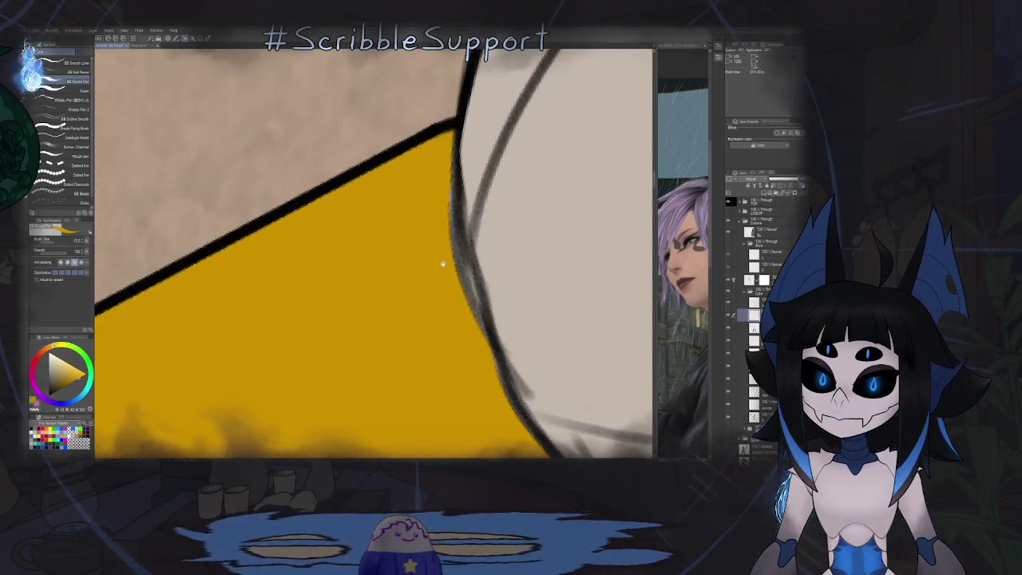
scroll(440, 266, down, 5)
scroll(432, 124, up, 5)
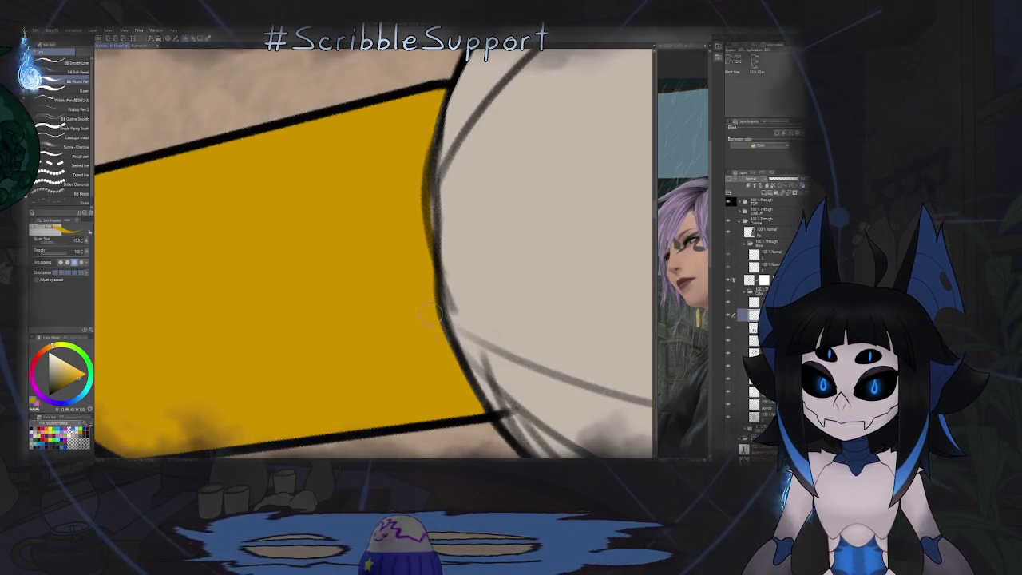
drag(509, 270, 428, 177)
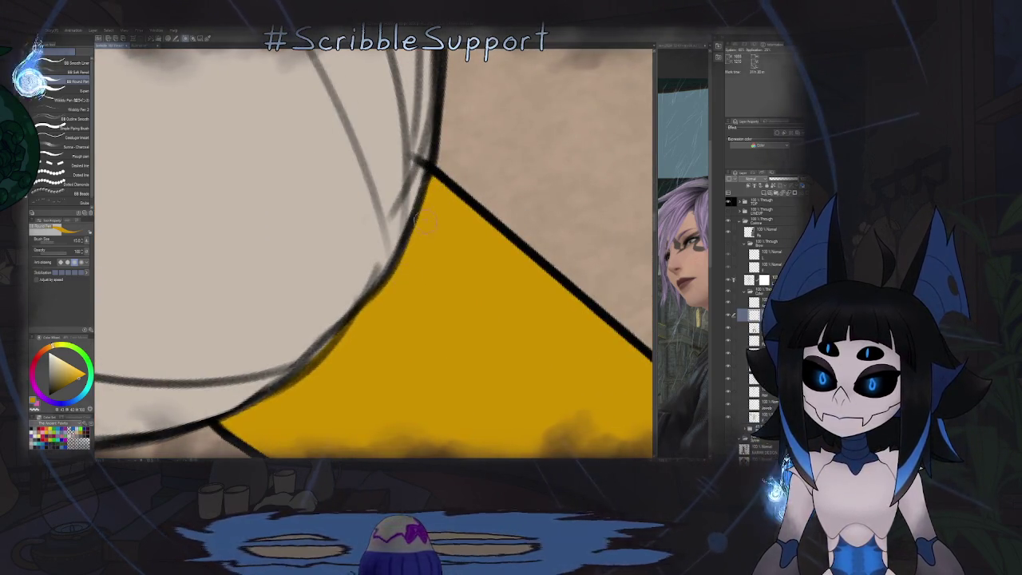
scroll(437, 288, down, 5)
drag(437, 288, 319, 247)
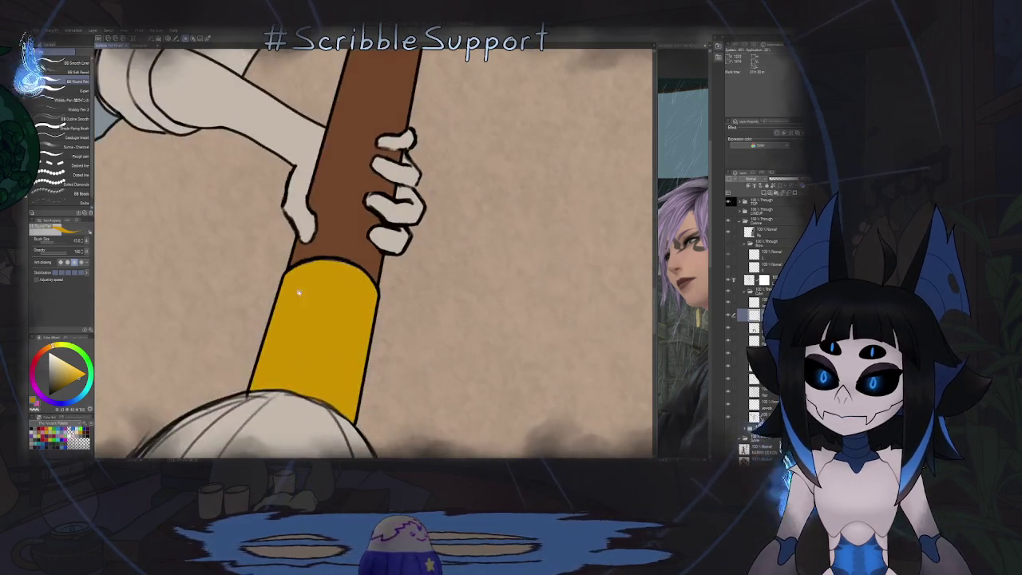
scroll(319, 246, up, 5)
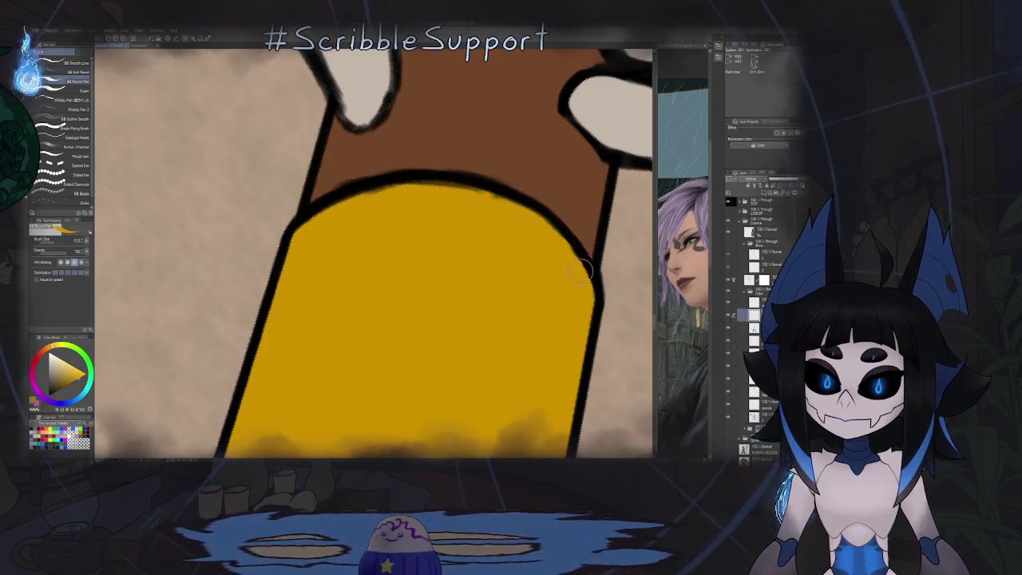
Step: Reset the view and pan over the boots, lower reference sketch and head
key(ctrl+0)
scroll(422, 286, down, 2)
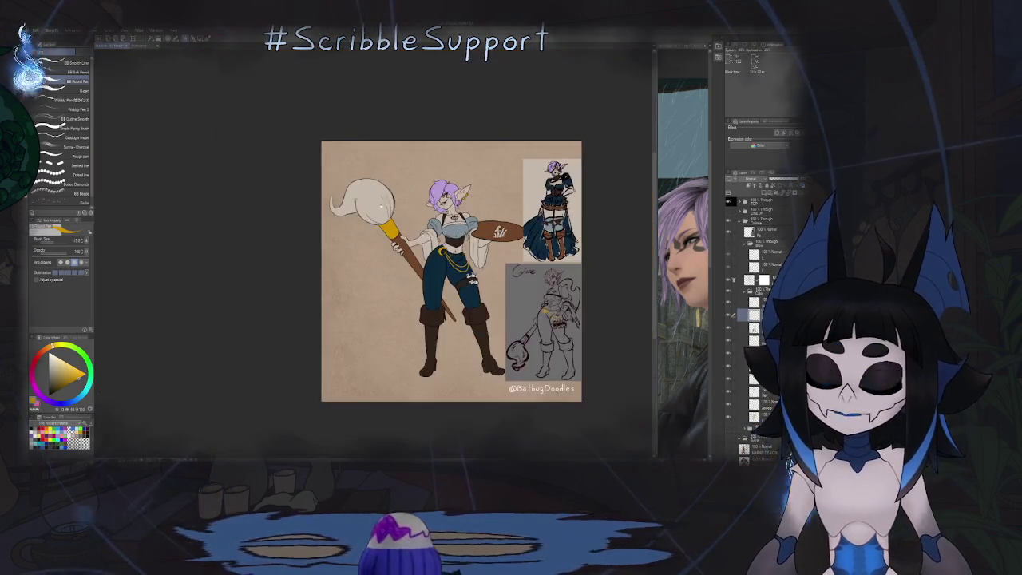
scroll(359, 162, up, 1)
scroll(359, 162, up, 2)
drag(359, 162, 379, 127)
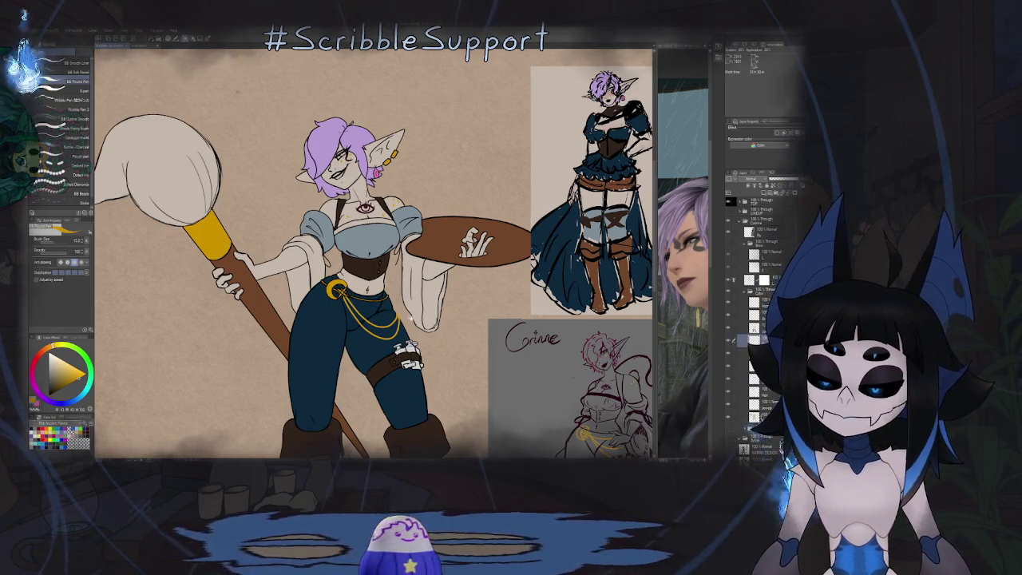
drag(301, 402, 225, 251)
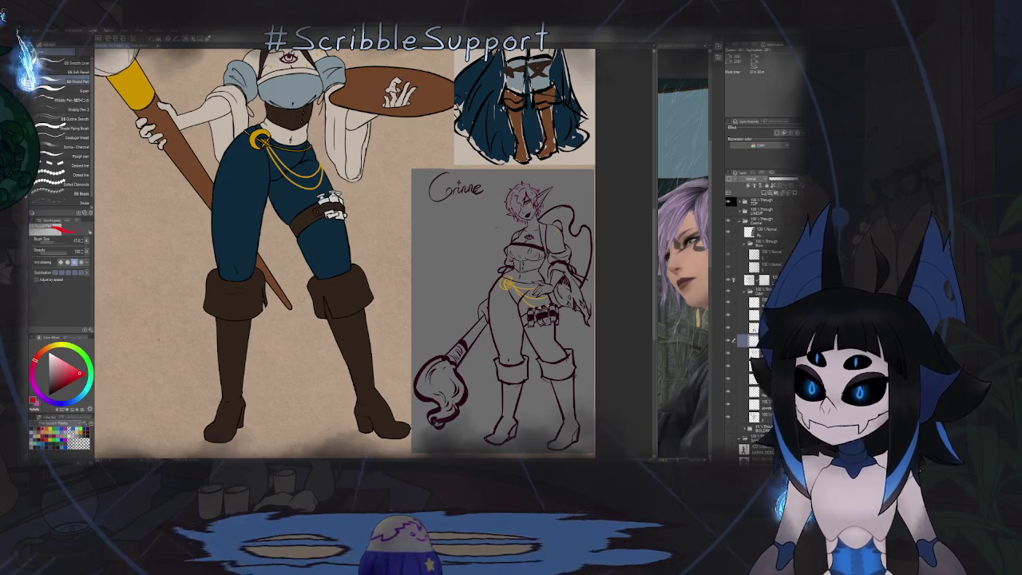
drag(392, 165, 321, 216)
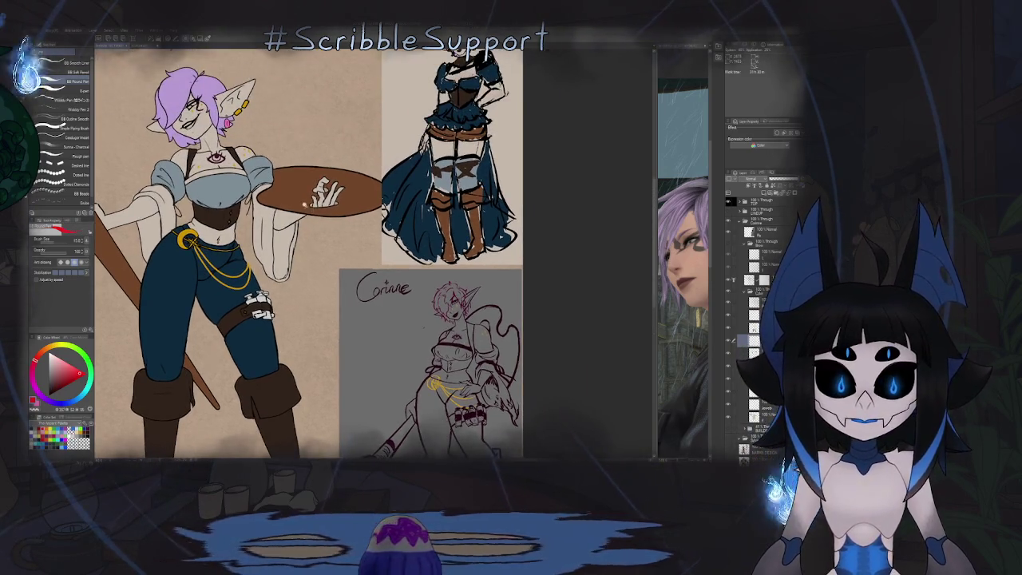
scroll(300, 201, up, 3)
scroll(280, 227, up, 3)
Step: Undo a stray red stroke and lasso-fill a red blob on the palette
drag(260, 236, 251, 267)
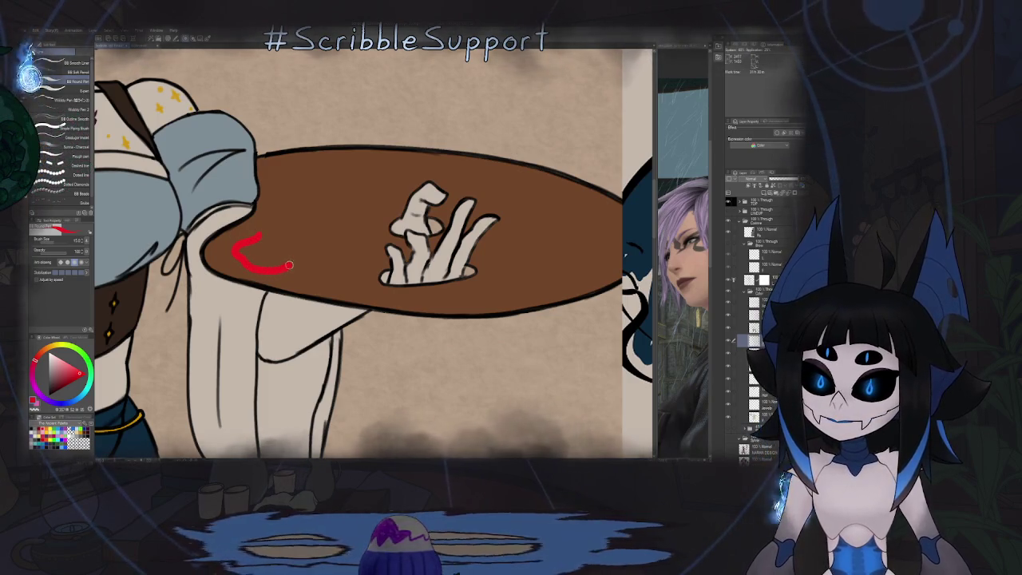
key(ctrl+z)
key(g)
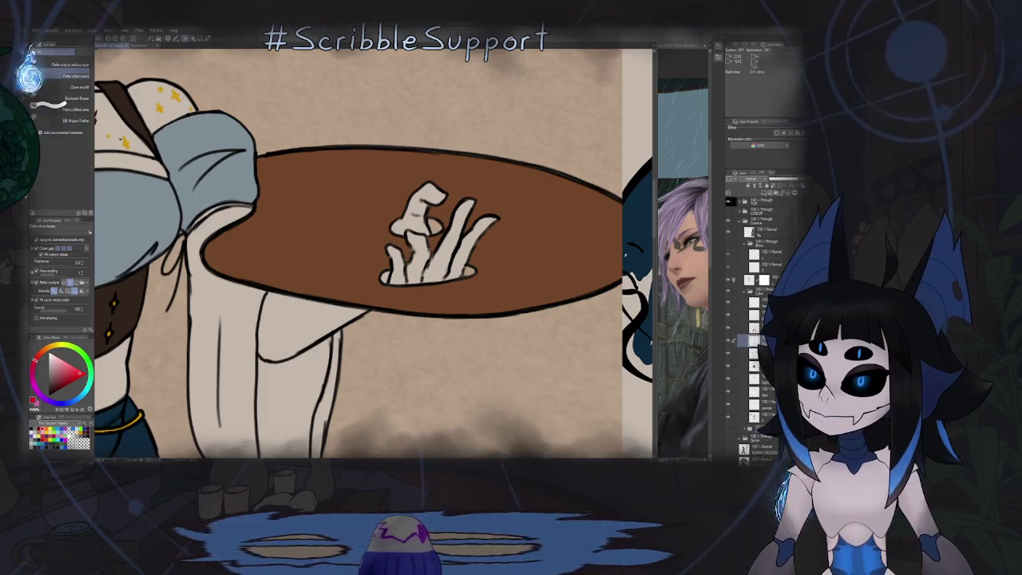
scroll(269, 198, up, 1)
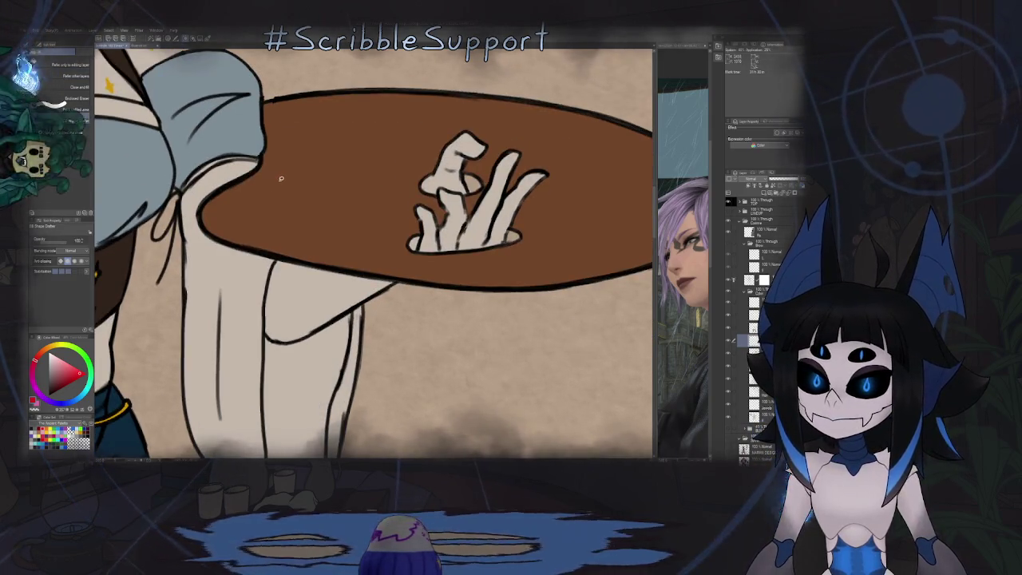
mouse_move(278, 180)
mouse_down()
mouse_move(283, 238)
mouse_move(282, 175)
mouse_up()
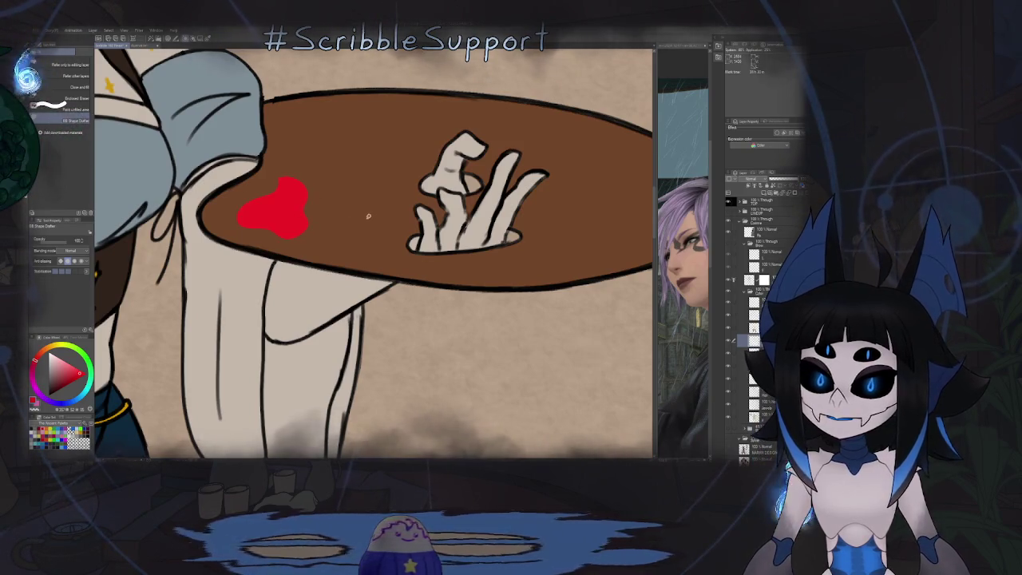
Step: Add a dark blue blob beside the red one, then a green blob
key(x)
scroll(379, 193, right, 2)
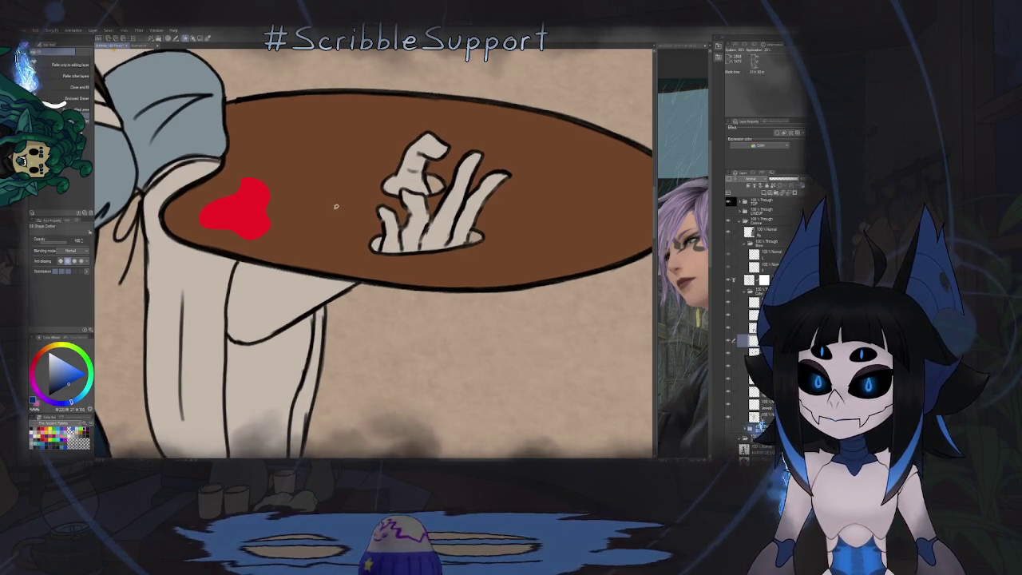
mouse_move(336, 207)
mouse_down()
mouse_move(328, 248)
mouse_move(355, 221)
mouse_move(343, 205)
mouse_up()
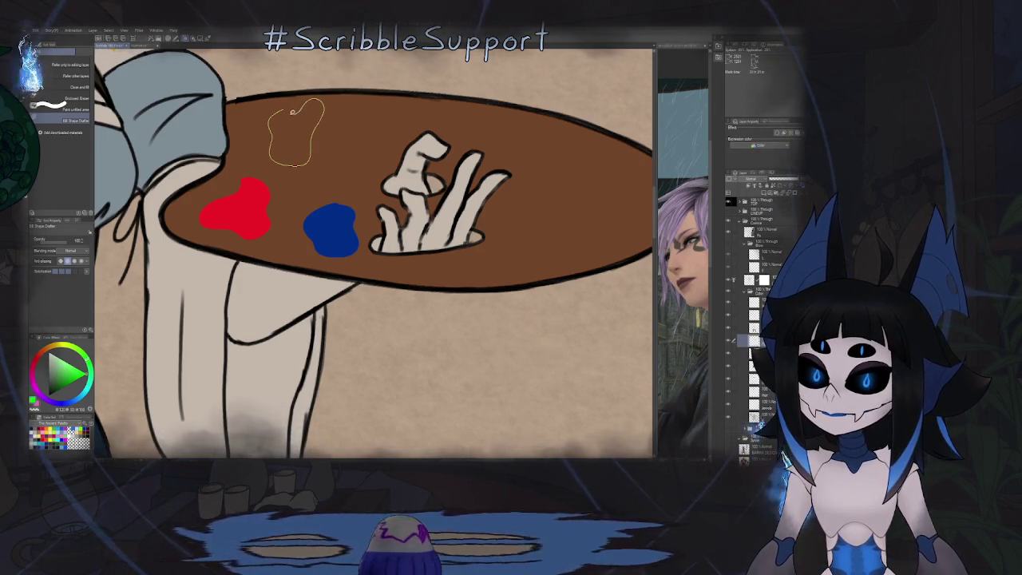
click(302, 119)
scroll(302, 119, down, 5)
scroll(316, 226, up, 3)
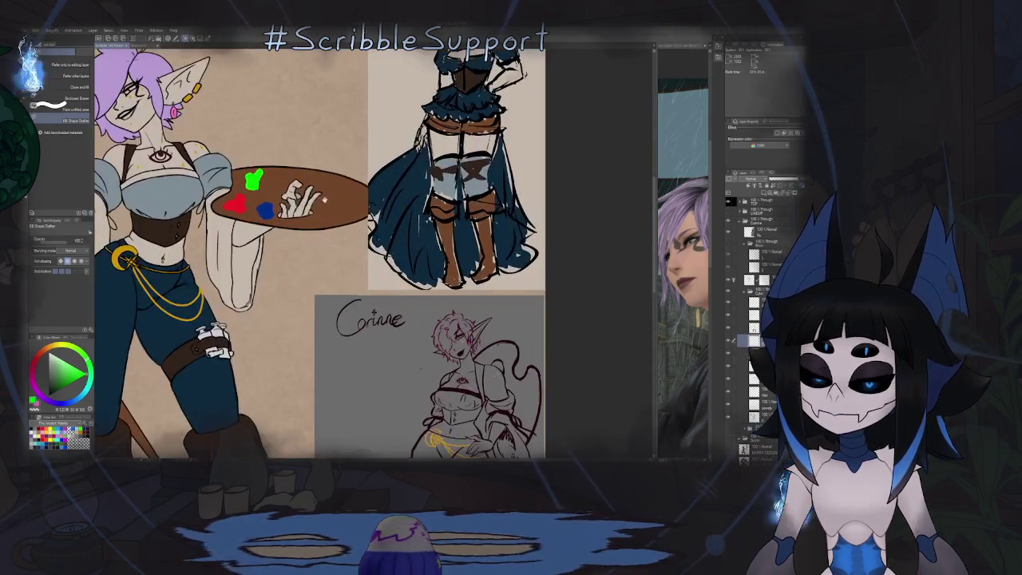
scroll(316, 226, up, 2)
scroll(316, 226, up, 2)
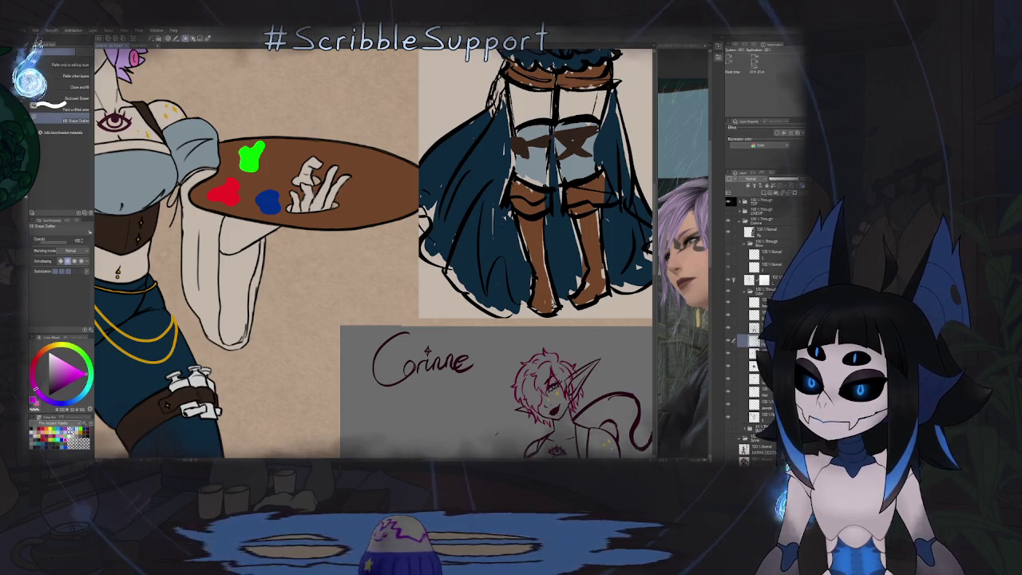
Step: Lasso-fill a magenta paint blob above the elf's hand on the palette
scroll(295, 186, up, 1)
scroll(295, 186, up, 2)
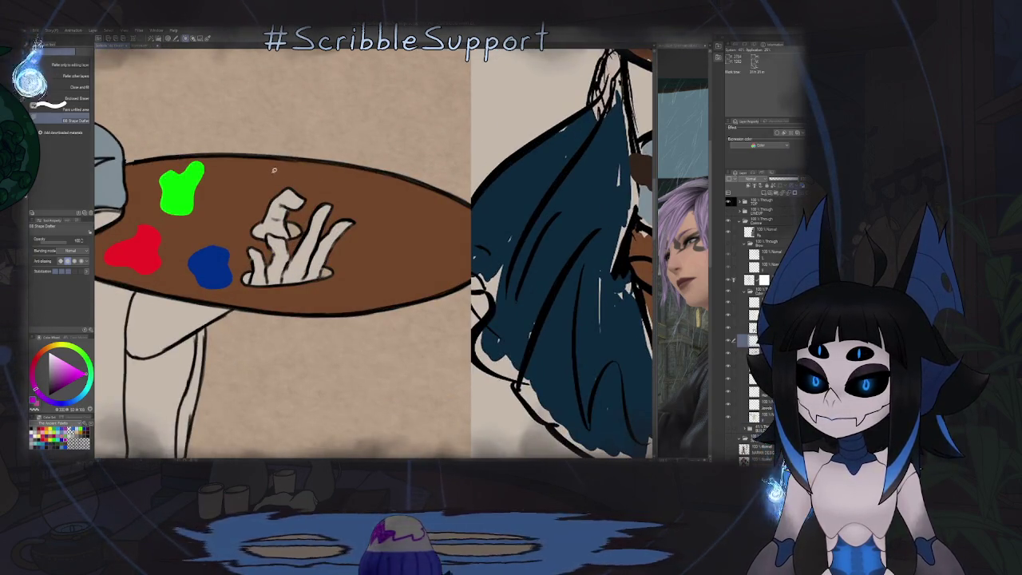
drag(258, 175, 288, 182)
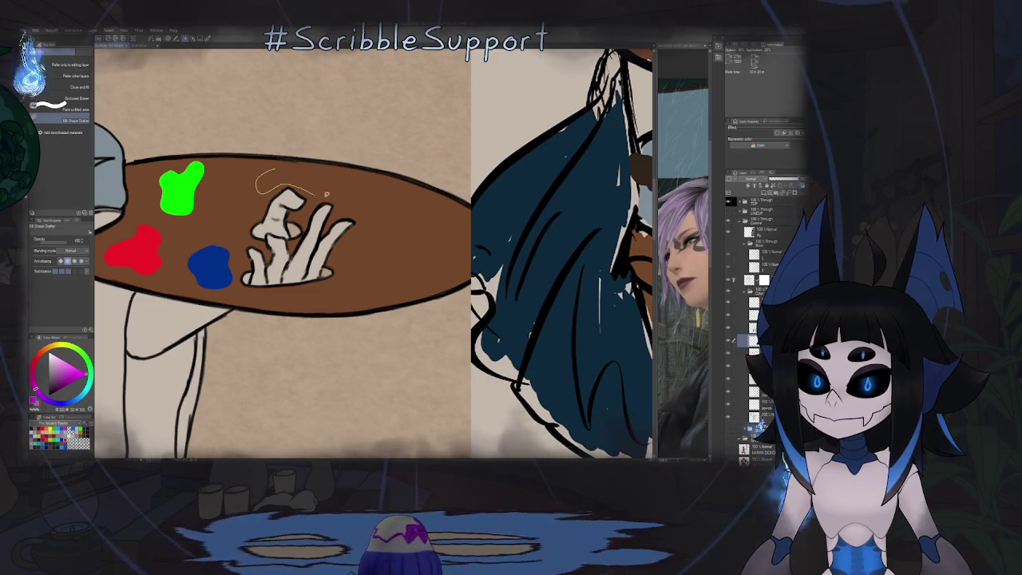
drag(301, 166, 272, 169)
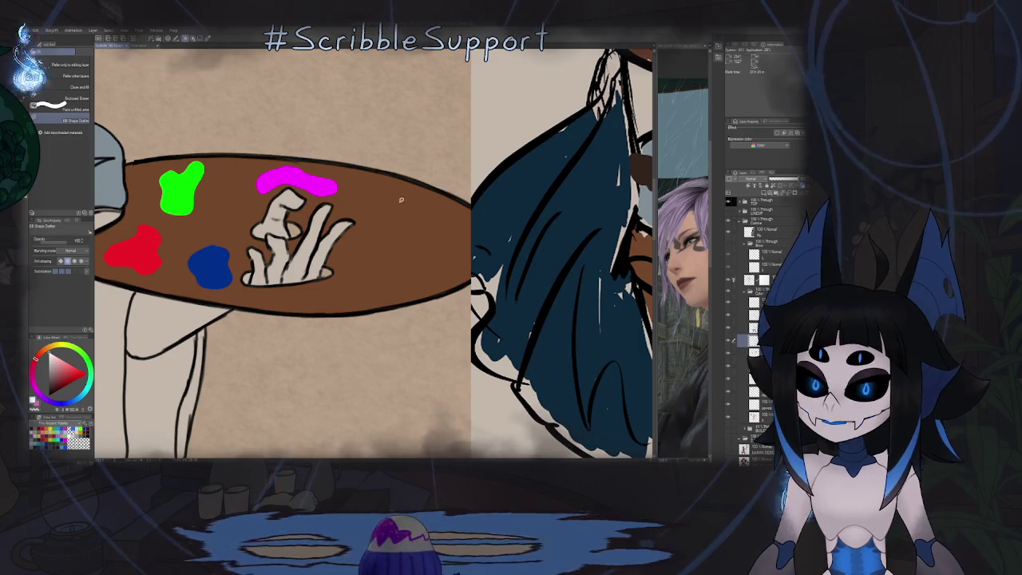
Step: Add a white blob right of the hand and a black blob below it
mouse_move(412, 201)
mouse_down()
mouse_move(385, 218)
mouse_move(412, 202)
mouse_up()
key(x)
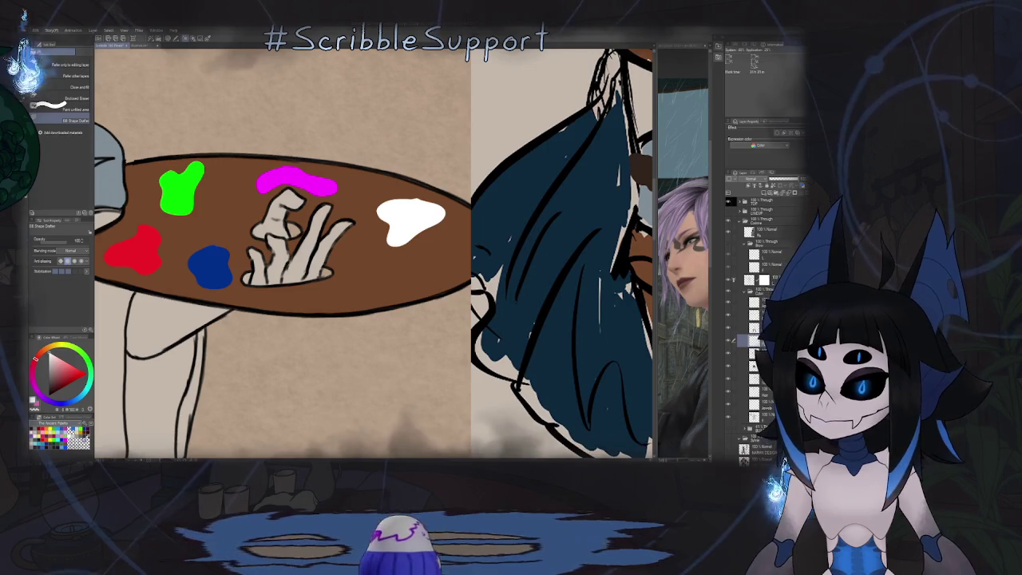
drag(185, 355, 155, 340)
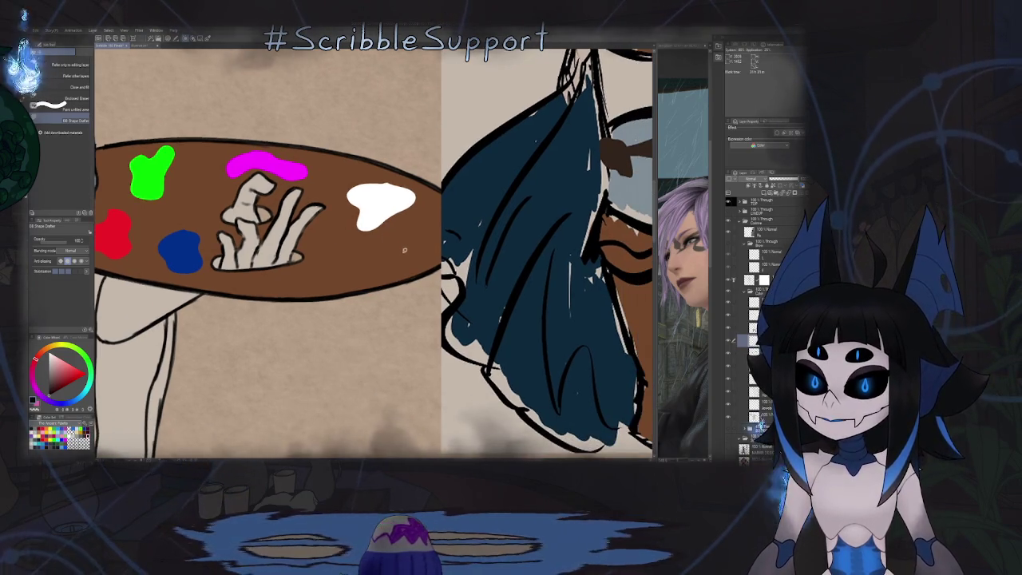
mouse_move(405, 253)
mouse_down()
mouse_move(332, 259)
mouse_move(407, 256)
mouse_up()
scroll(336, 267, down, 2)
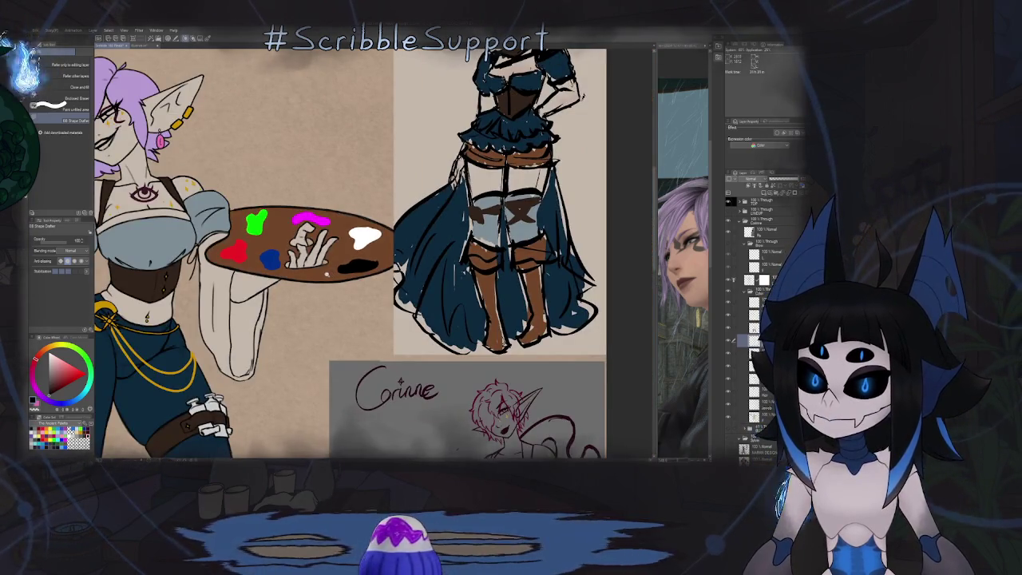
scroll(309, 274, up, 3)
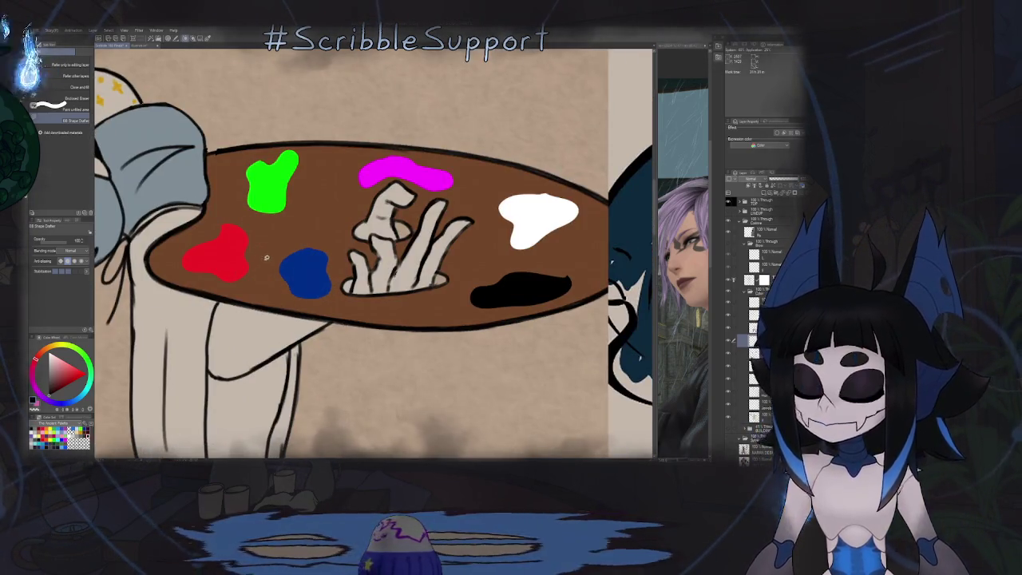
Step: Lasso-select the green paint blob, shift it with the Move tool, then deselect
key(m)
drag(308, 153, 283, 148)
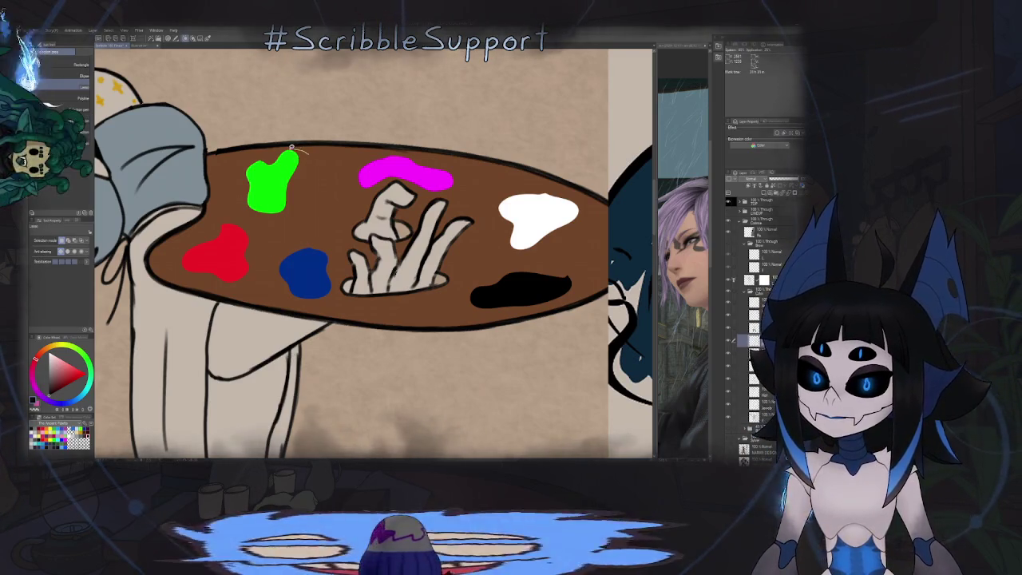
mouse_move(257, 225)
mouse_down()
mouse_move(299, 214)
mouse_move(262, 188)
mouse_up()
key(k)
key(ctrl+d)
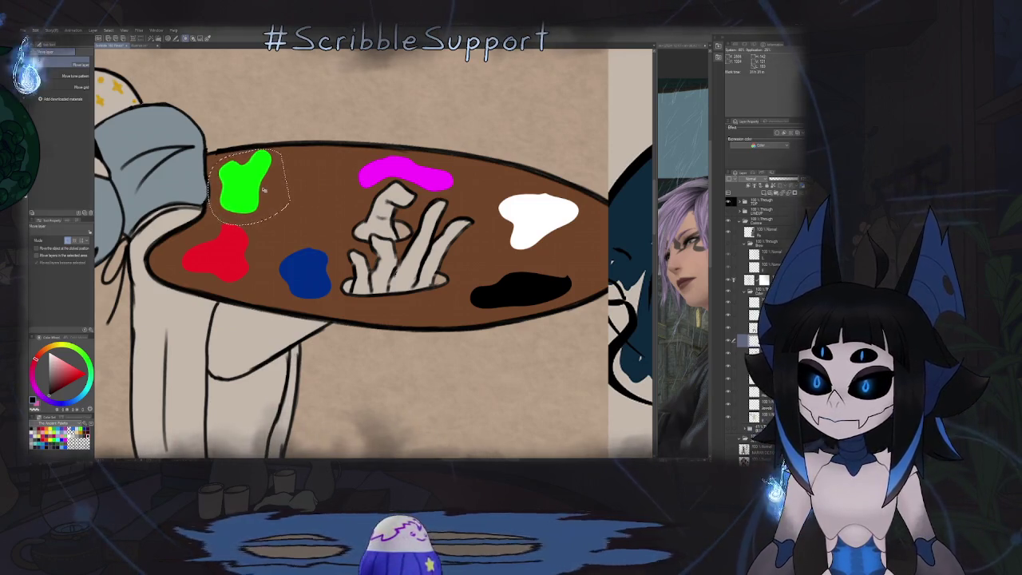
Step: Lasso-fill a golden ochre paint blob on the palette
key(g)
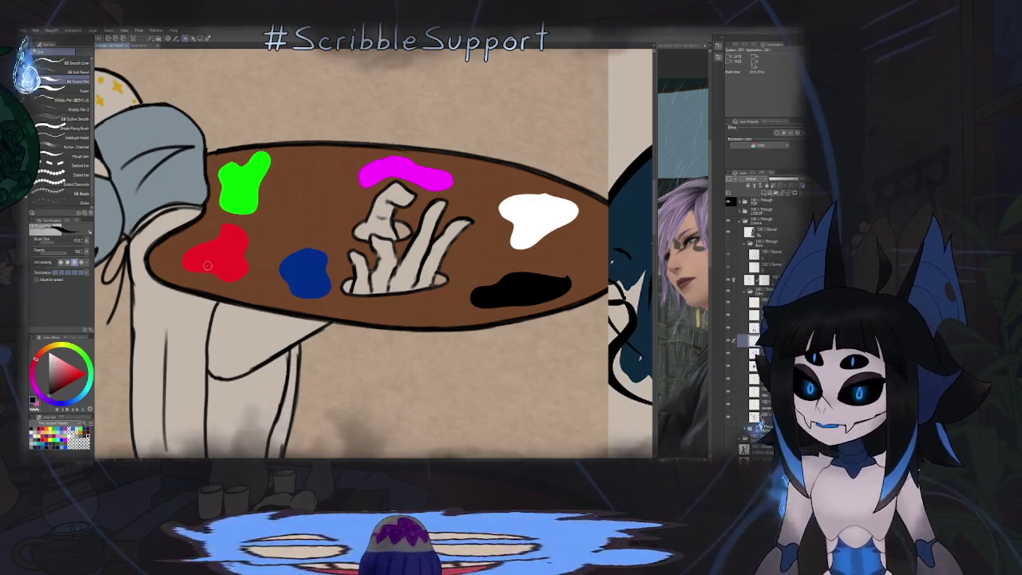
alt+click(303, 185)
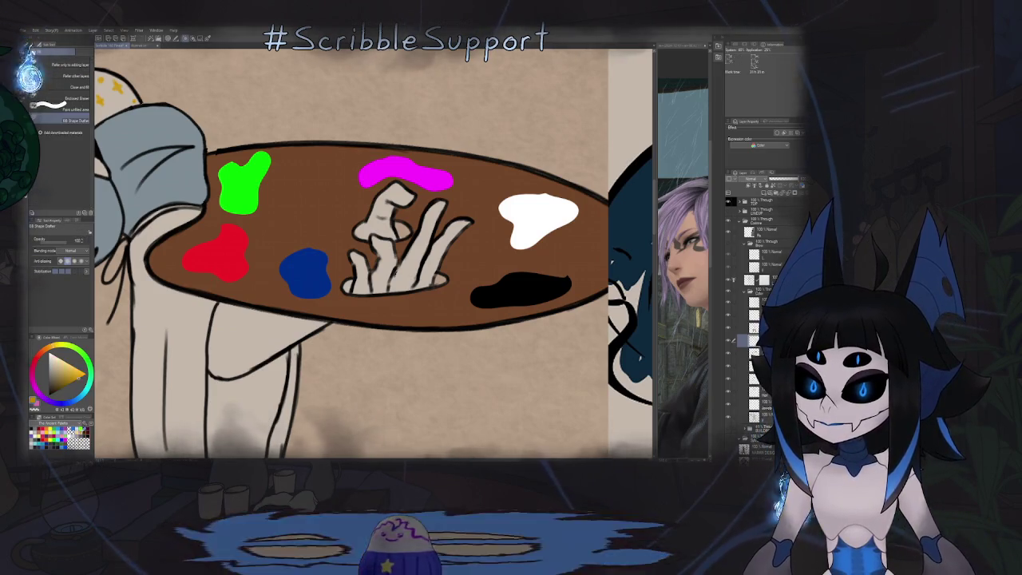
mouse_move(298, 161)
mouse_down()
mouse_move(316, 191)
mouse_move(345, 161)
mouse_up()
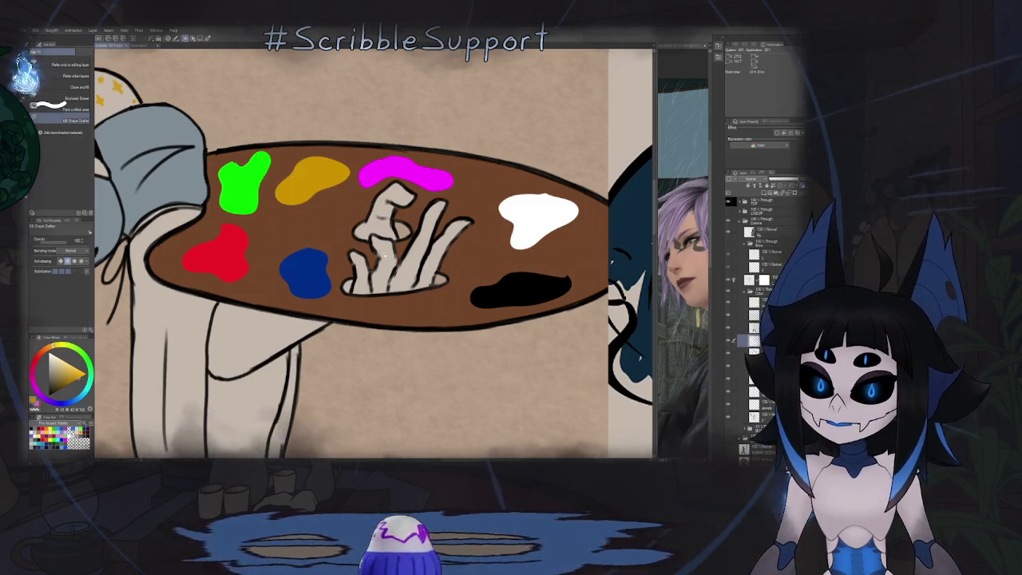
scroll(385, 255, down, 5)
scroll(382, 240, up, 1)
scroll(380, 228, up, 3)
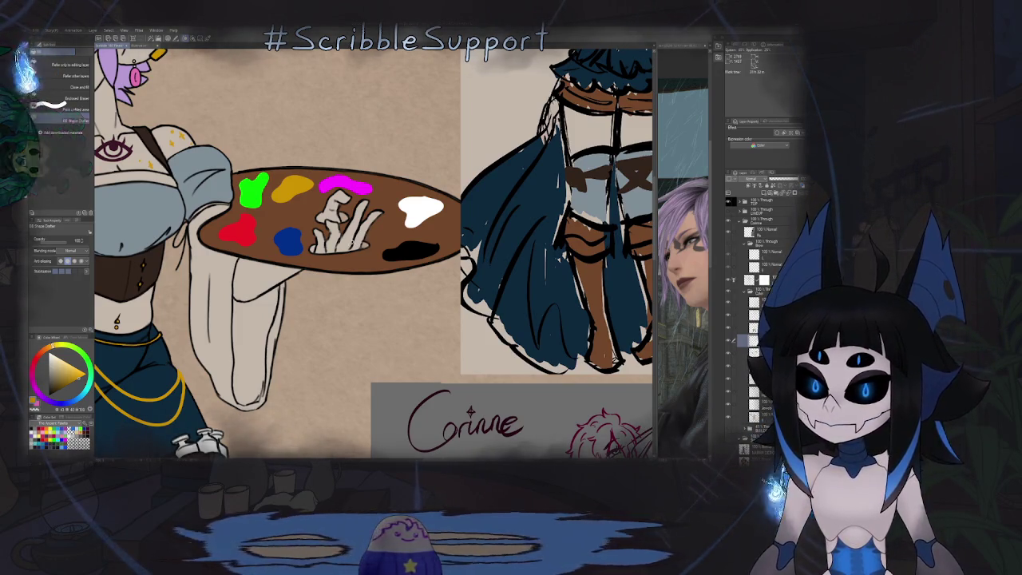
Step: Rotate the blue paint blob to a new tilt with Ctrl+T and deselect
key(m)
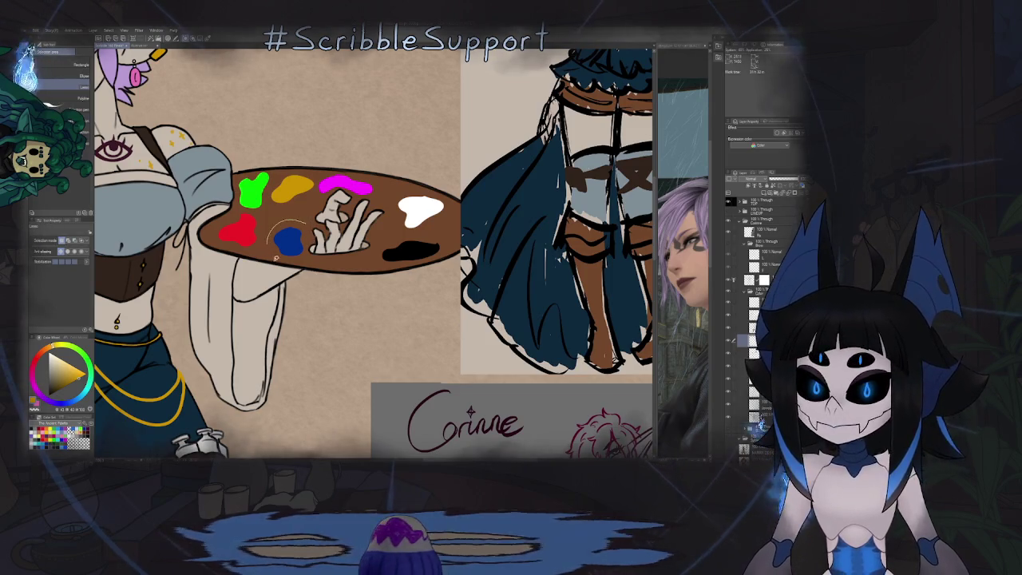
key(ctrl+t)
drag(311, 264, 296, 239)
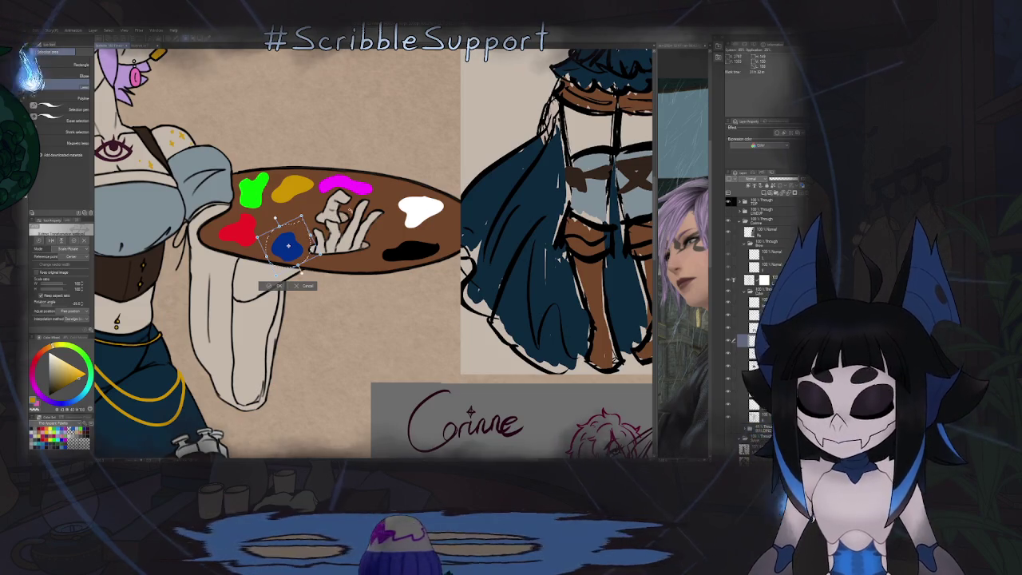
key(Return)
key(ctrl+d)
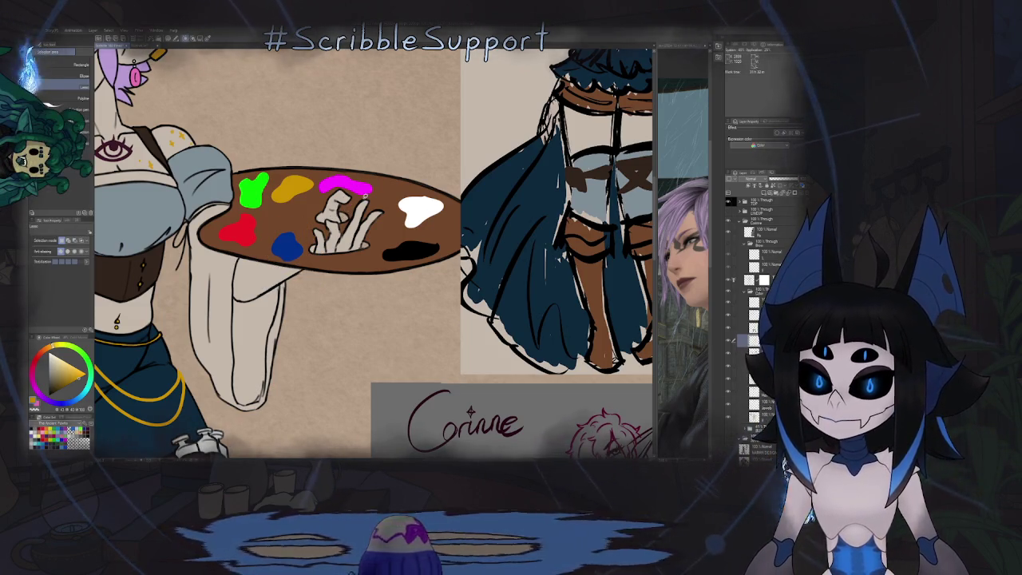
Step: Delete the magenta blob and lasso-fill a larger magenta one over the fingers
scroll(352, 187, up, 2)
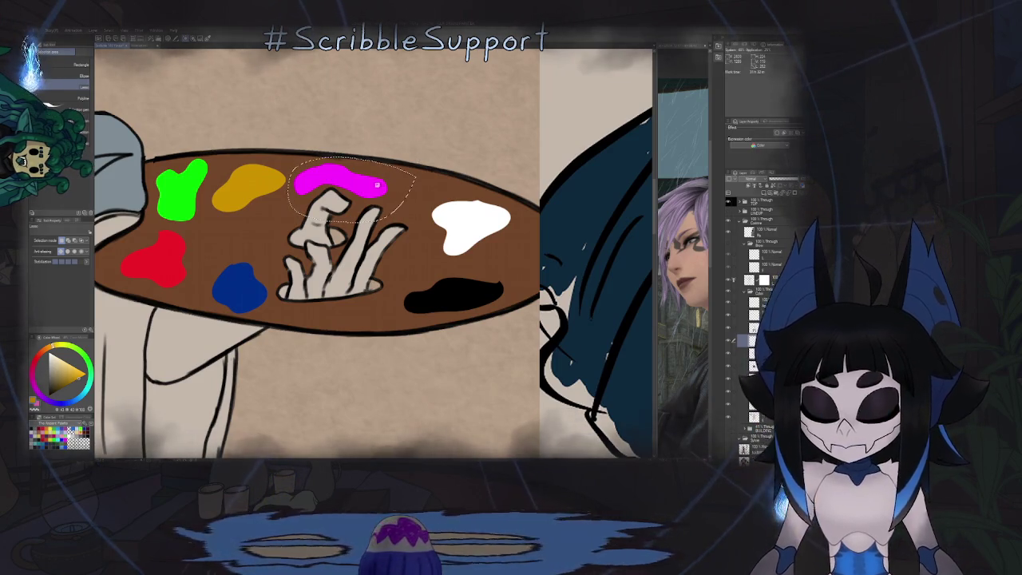
key(Delete)
key(ctrl+d)
key(g)
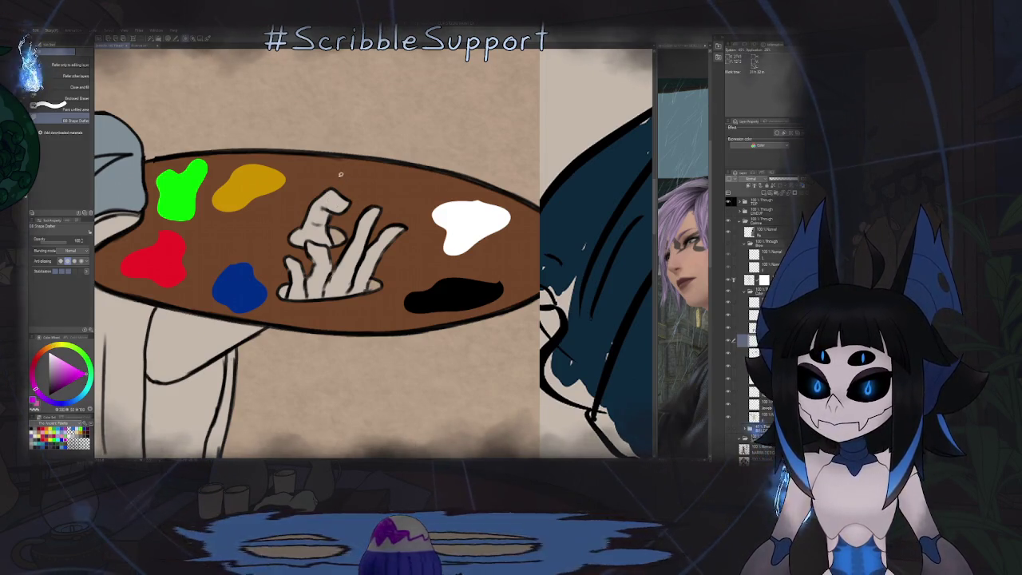
drag(339, 178, 321, 196)
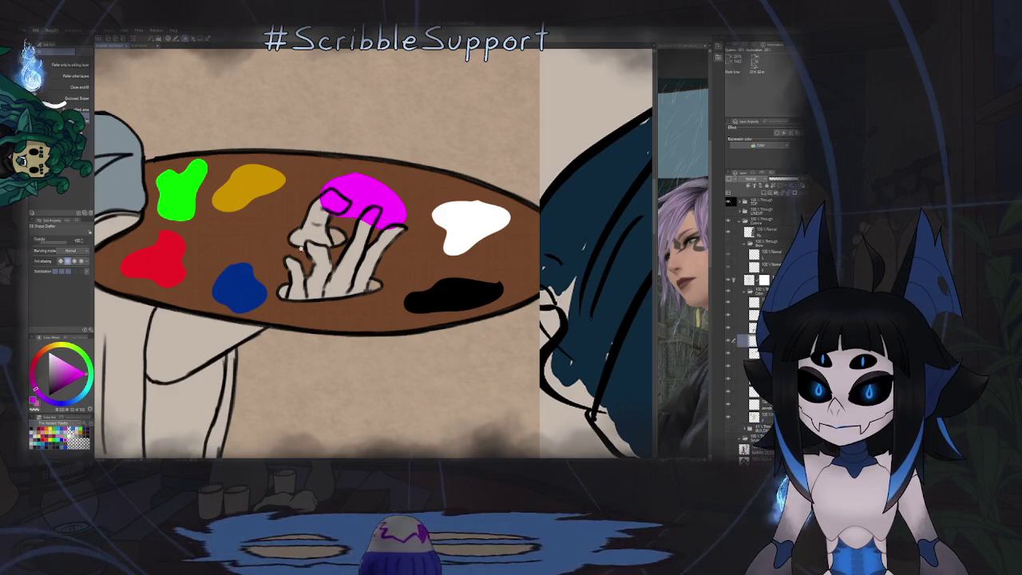
Step: Erase the magenta overlapping the fingertip in three eraser strokes, leaving clean cream fingers
scroll(332, 209, up, 3)
key(b)
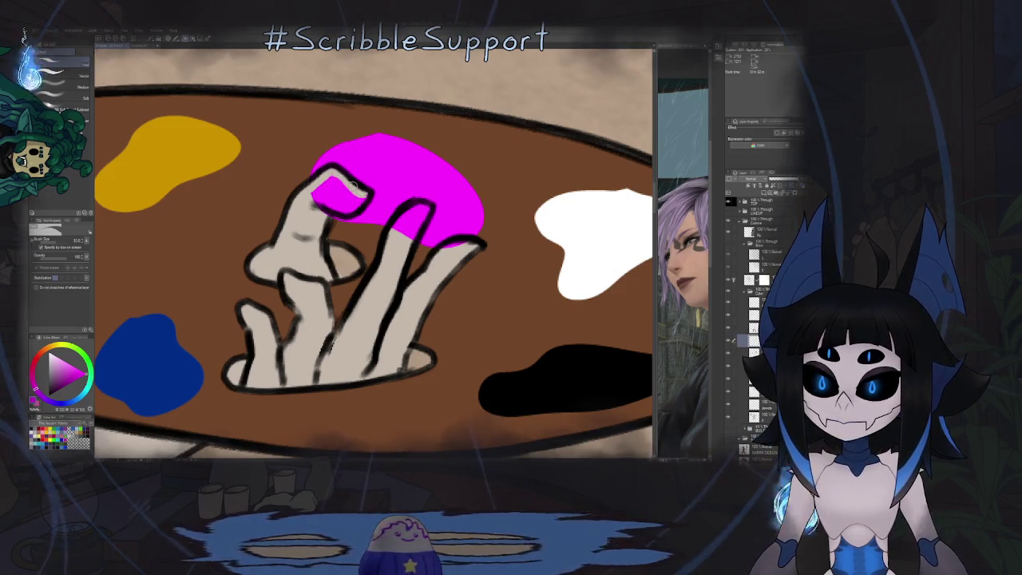
key(e)
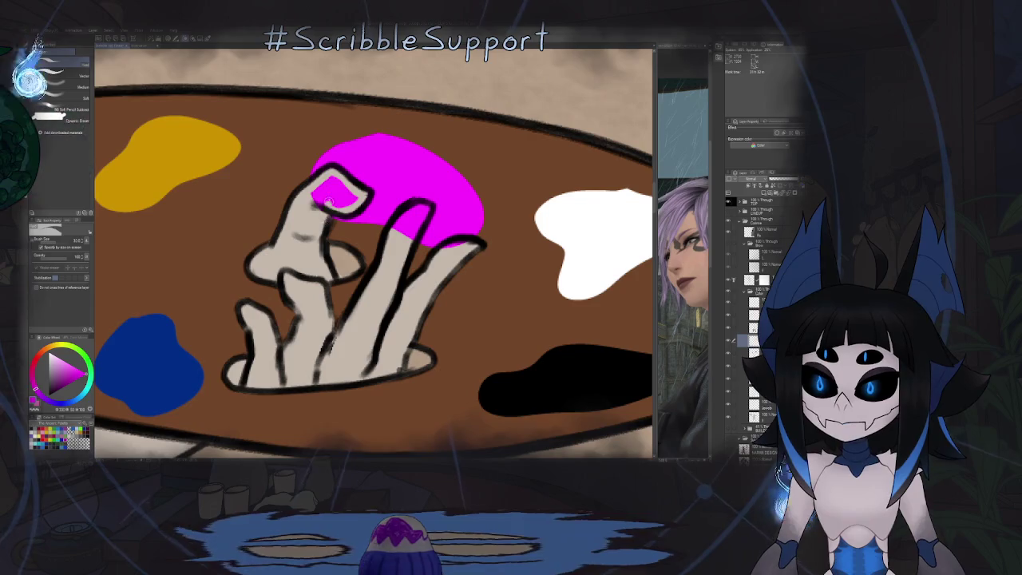
drag(339, 194, 315, 204)
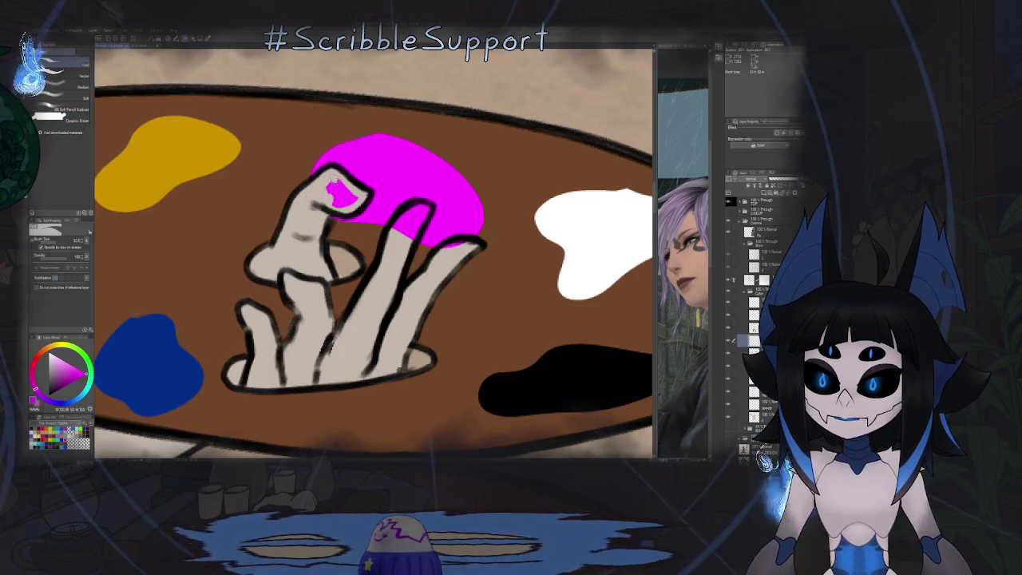
drag(345, 193, 342, 199)
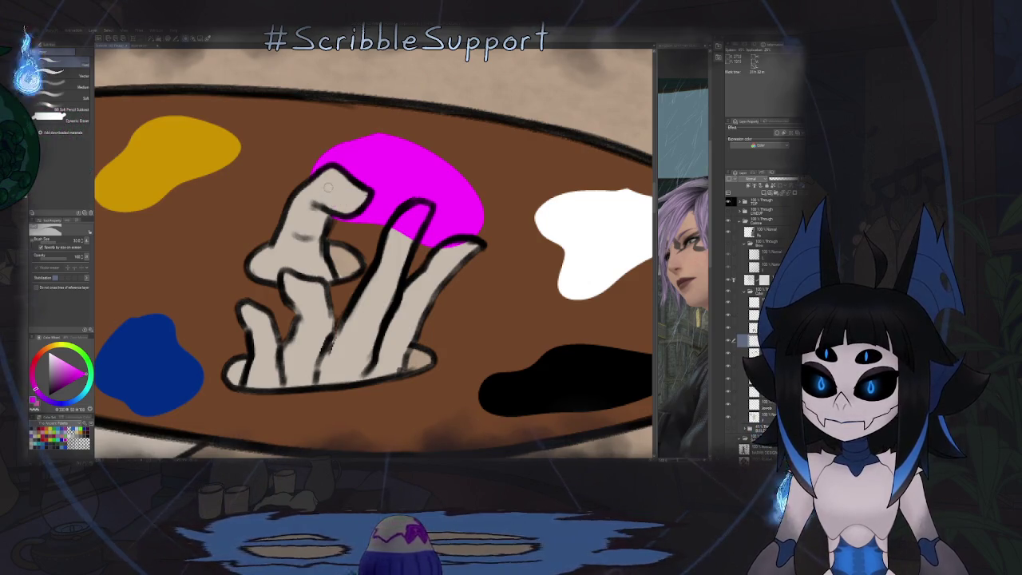
drag(421, 220, 420, 210)
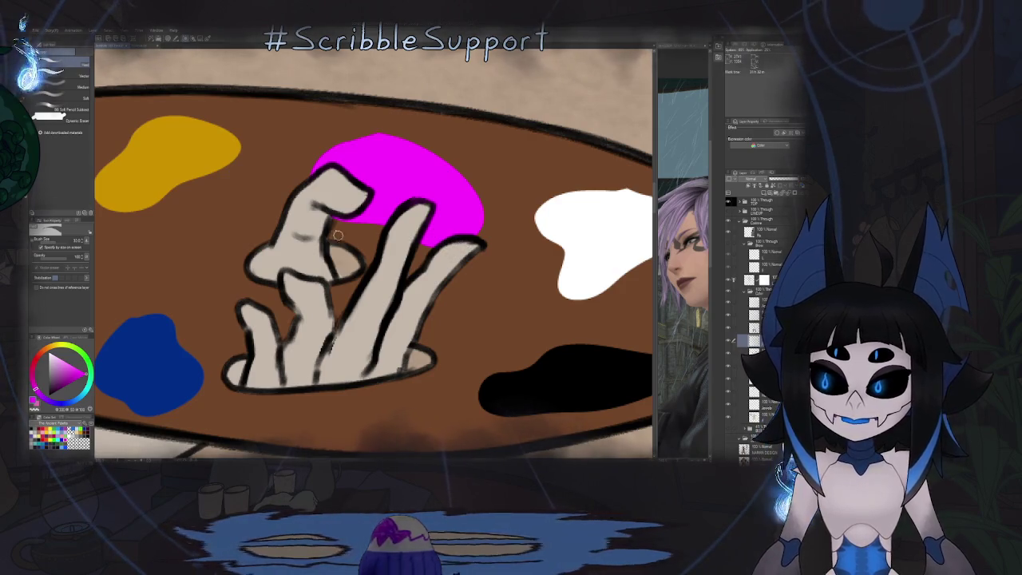
key(ctrl+0)
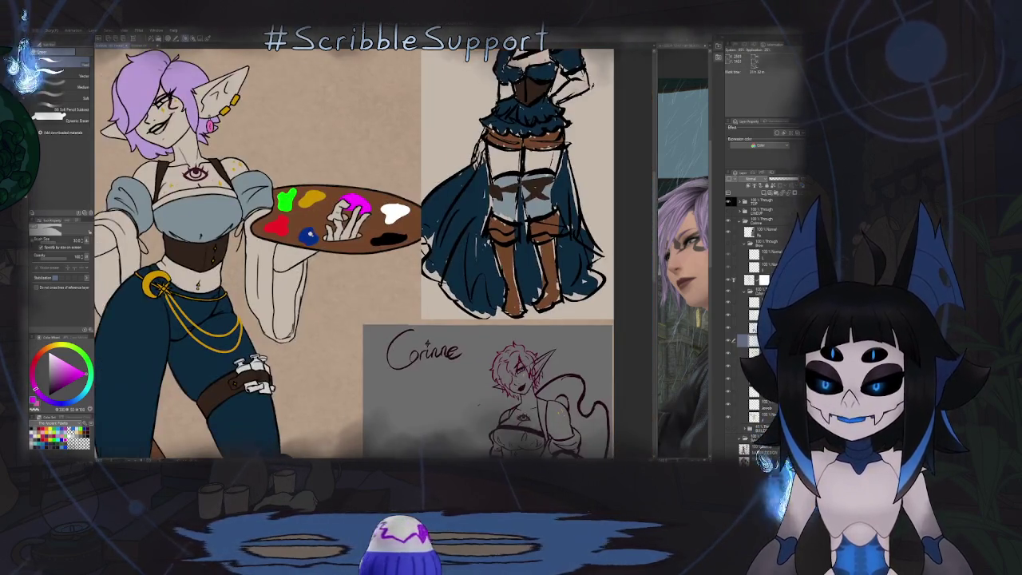
Step: Pan and zoom the view in on the red blob on the palette
scroll(355, 201, up, 3)
scroll(357, 236, up, 2)
scroll(356, 236, up, 2)
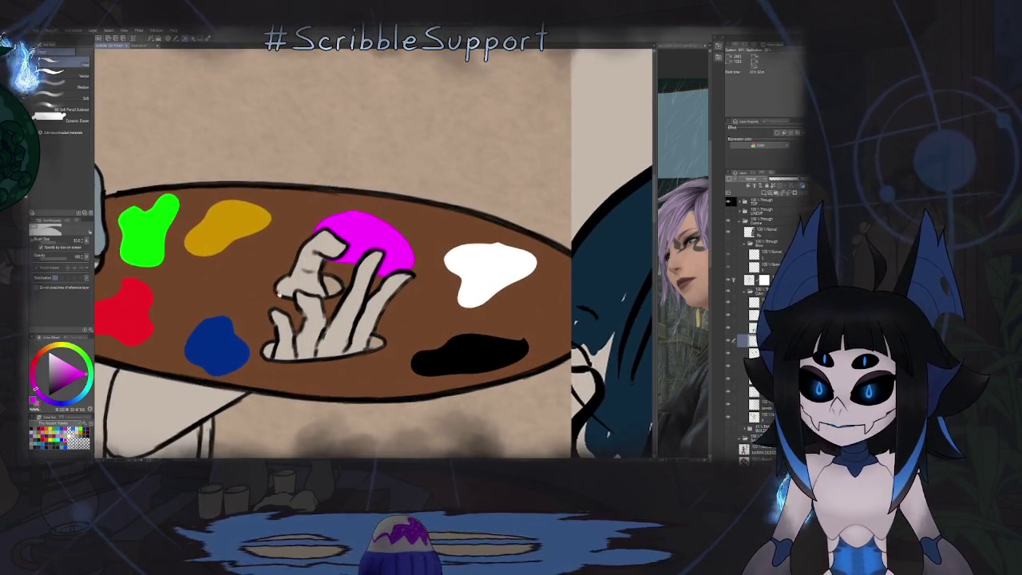
drag(277, 294, 379, 242)
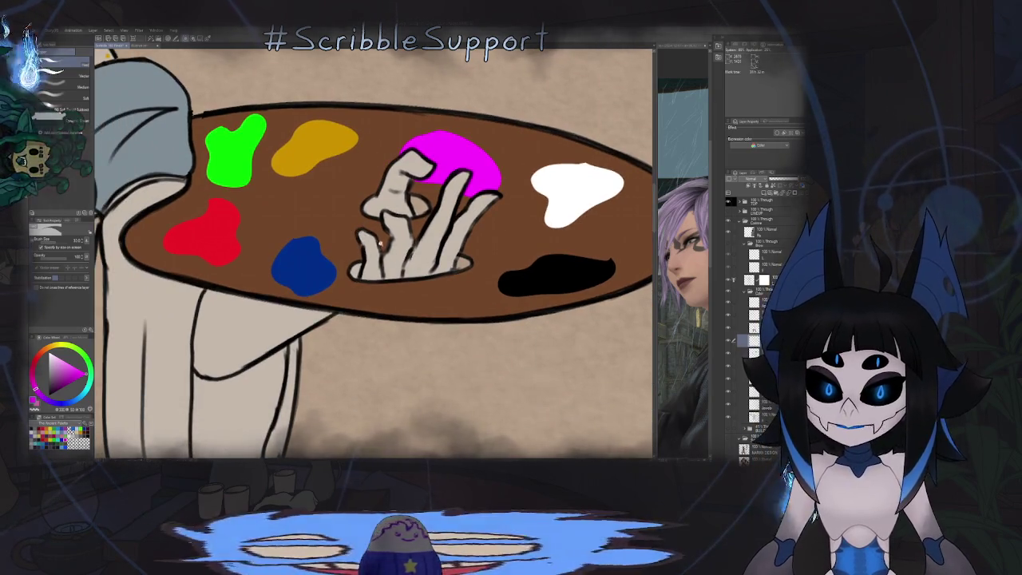
scroll(380, 242, down, 3)
scroll(380, 247, up, 2)
scroll(381, 253, up, 2)
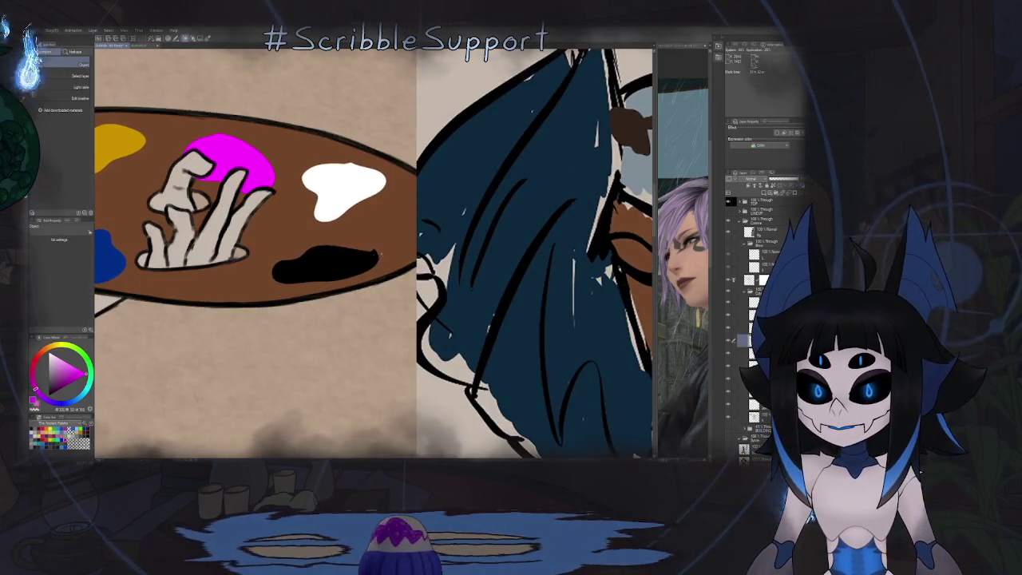
key(e)
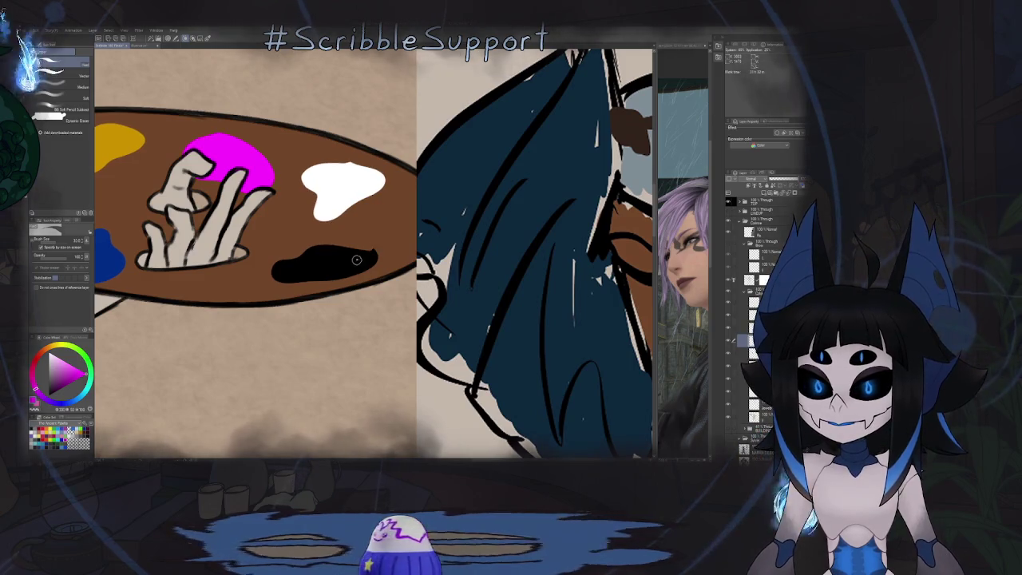
scroll(357, 259, up, 2)
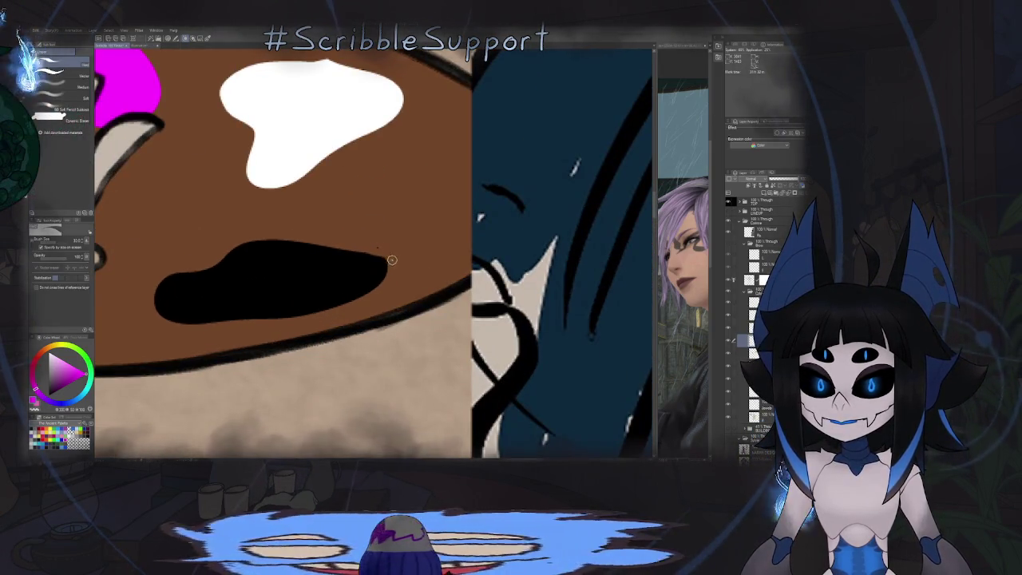
scroll(381, 291, down, 1)
scroll(381, 291, down, 1)
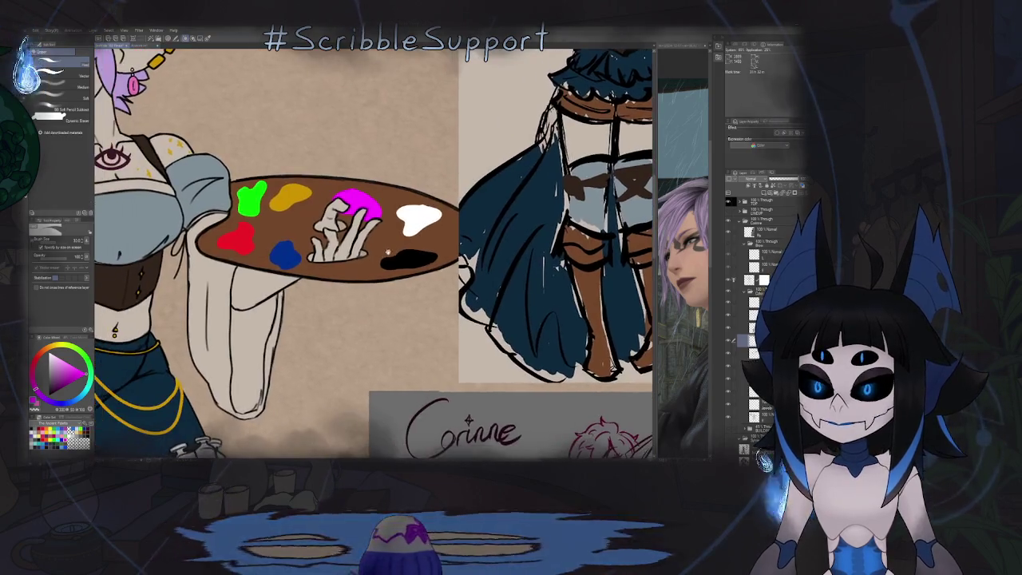
scroll(380, 290, down, 1)
scroll(381, 290, up, 2)
scroll(352, 217, up, 1)
scroll(352, 216, up, 1)
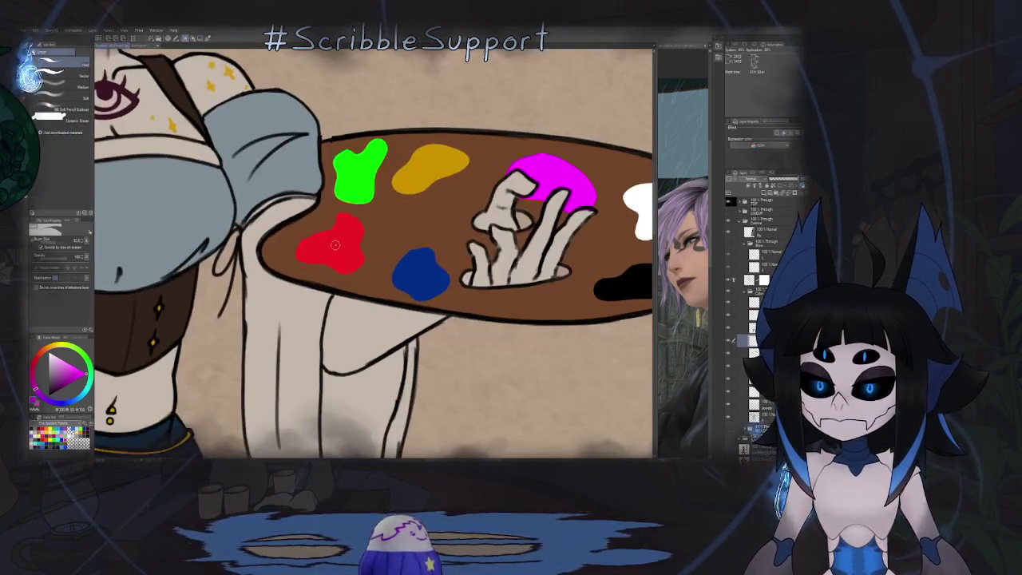
Step: Lasso-select the red paint blob, move it slightly left, then deselect
key(m)
mouse_move(352, 216)
mouse_down()
mouse_move(359, 212)
mouse_move(336, 244)
mouse_up()
key(k)
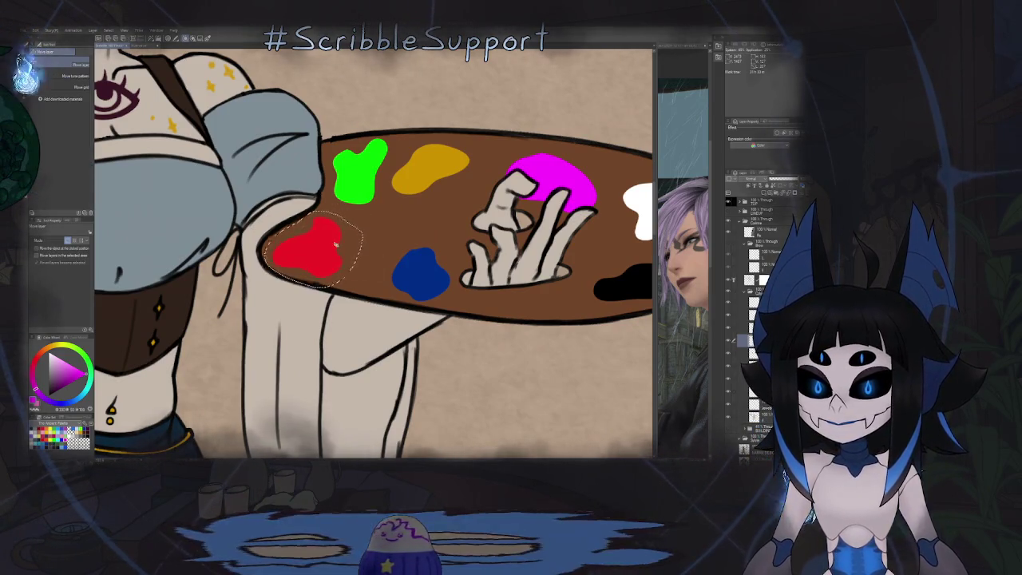
key(ctrl+d)
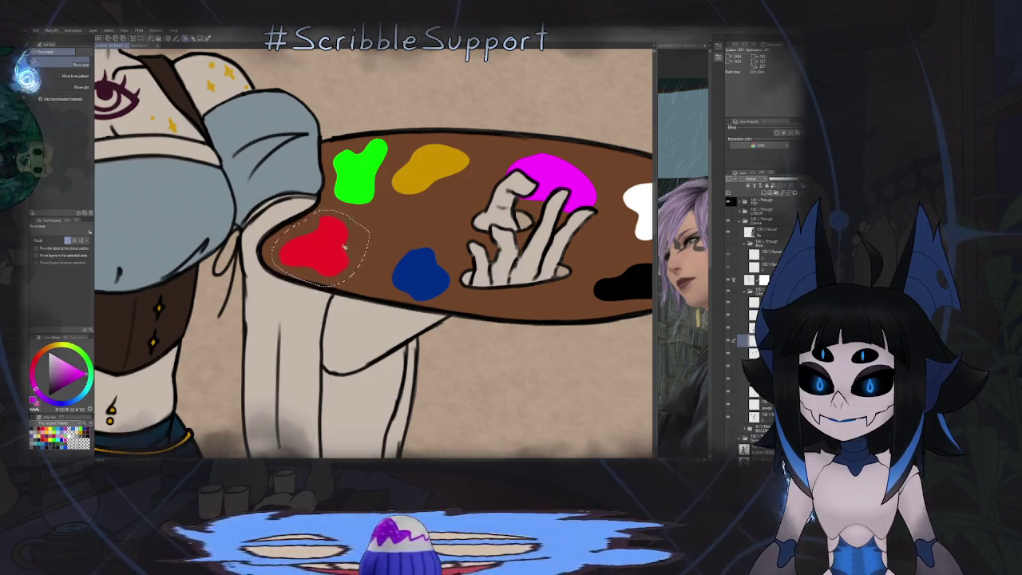
scroll(409, 256, down, 2)
scroll(409, 256, down, 4)
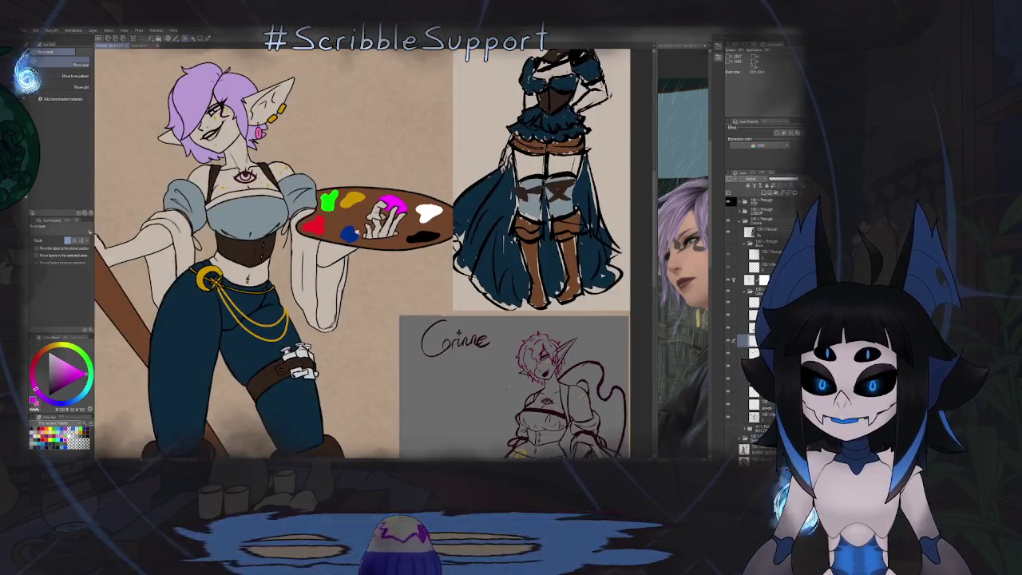